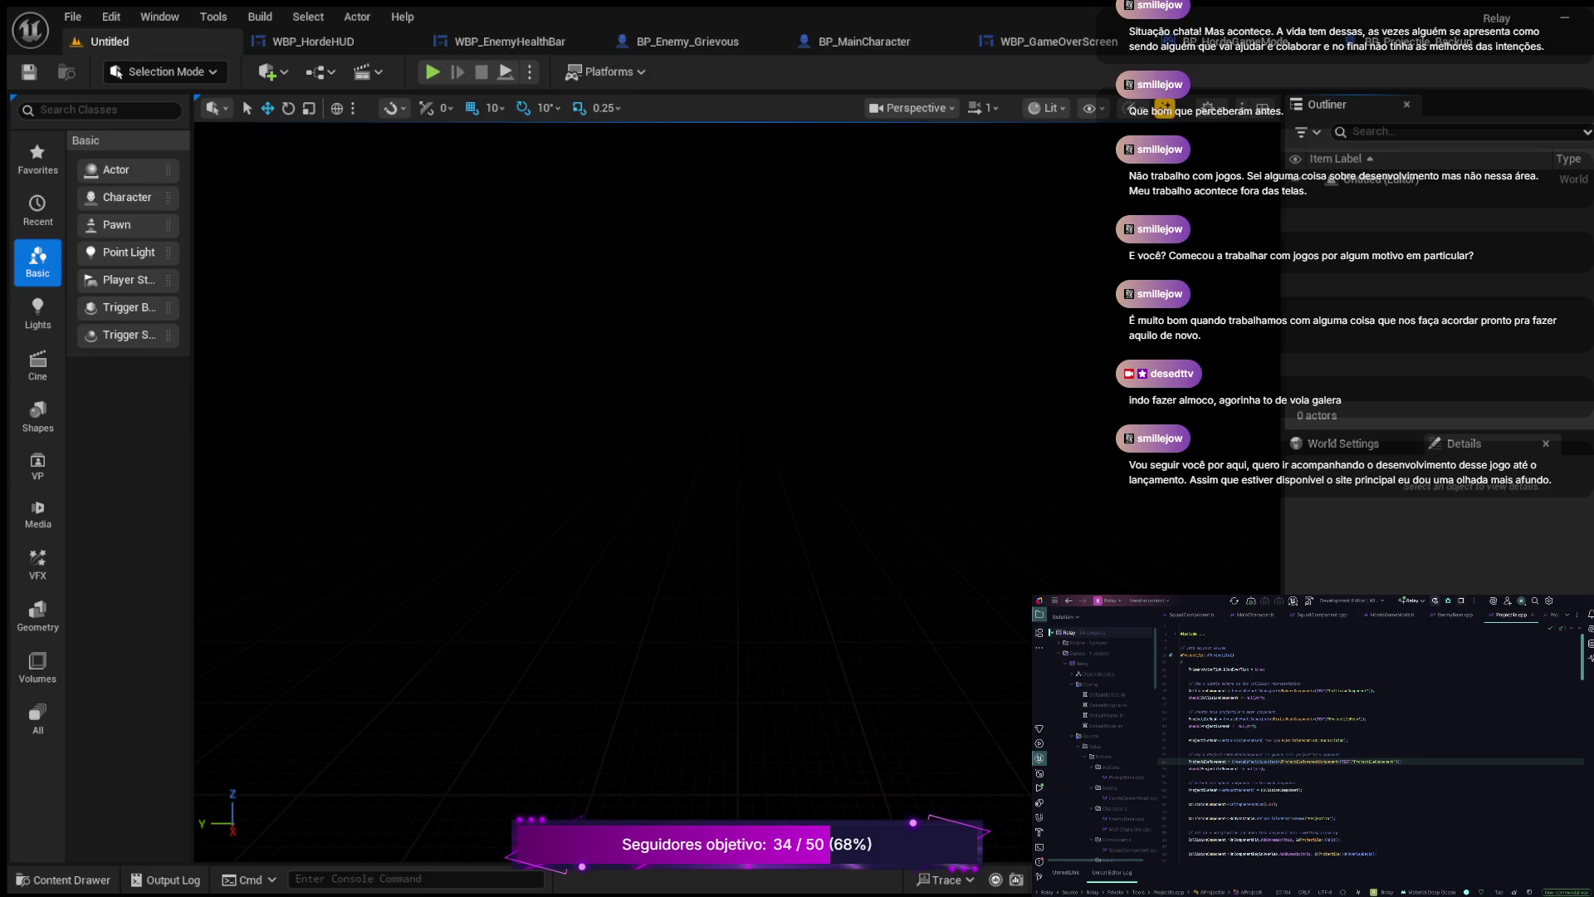
- In the Content Drawer, browse to Maps > Gameplay > PL_LevelOne and select the level asset
click(63, 880)
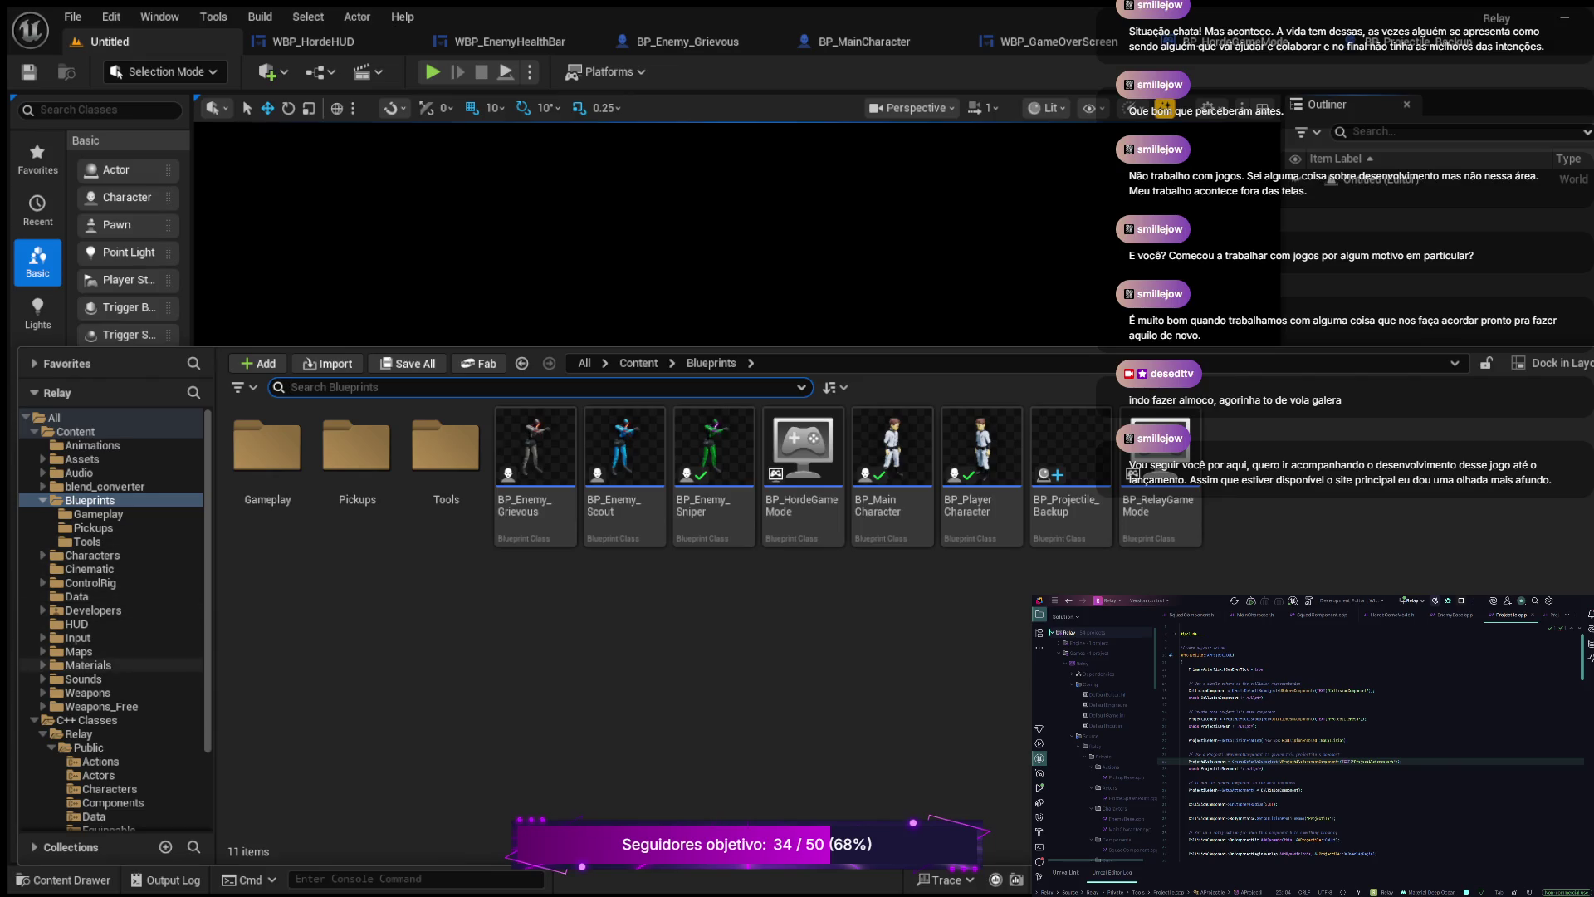
click(79, 651)
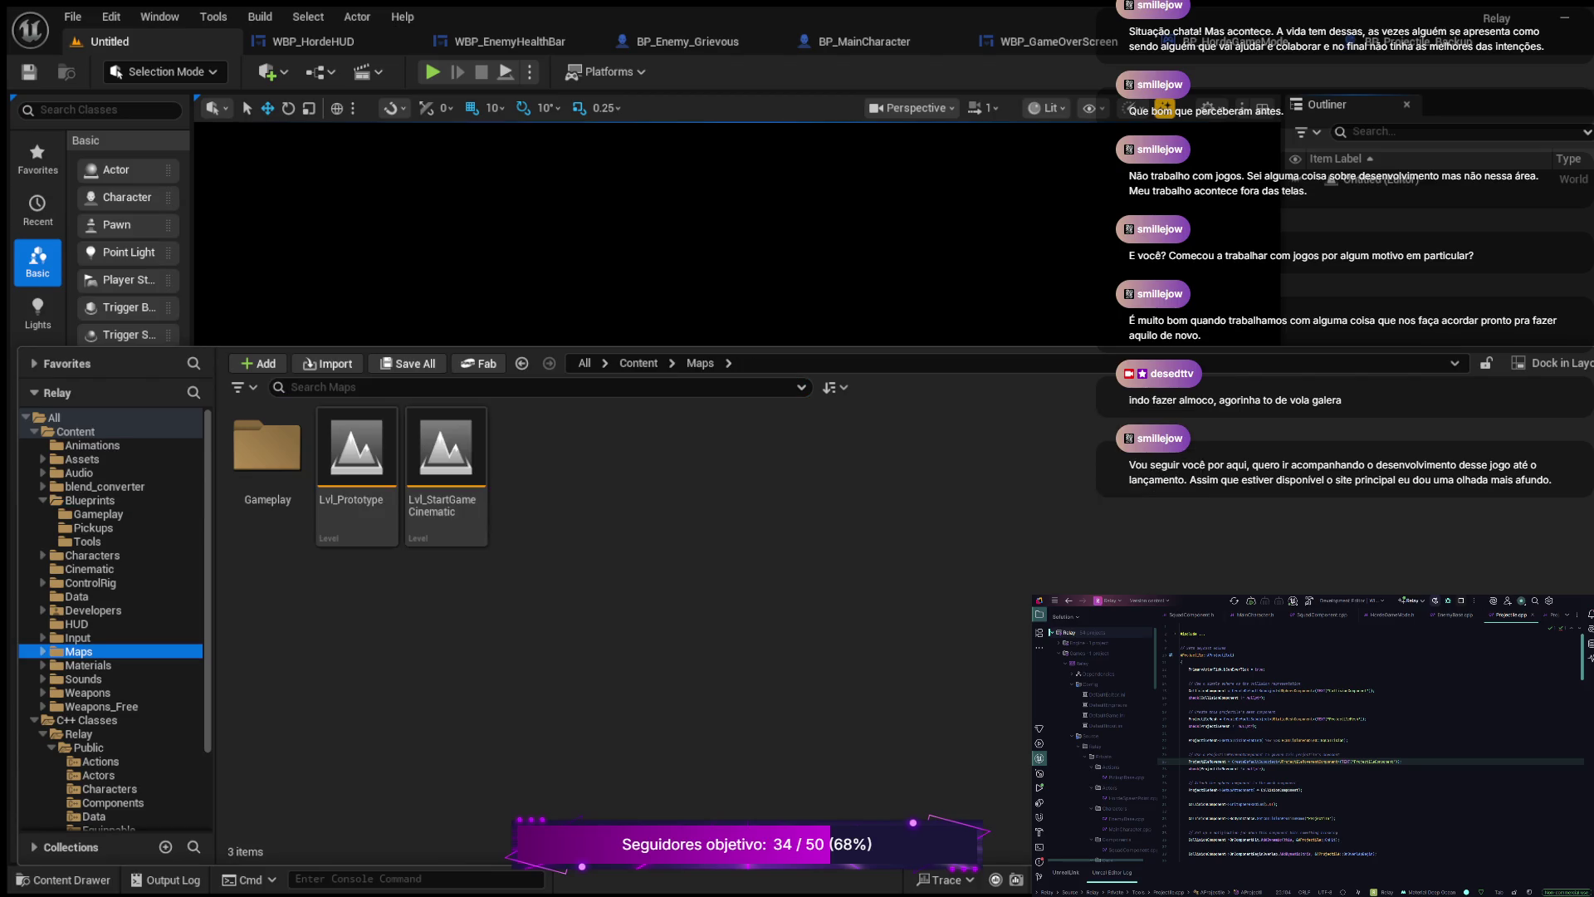
key(Right)
click(99, 665)
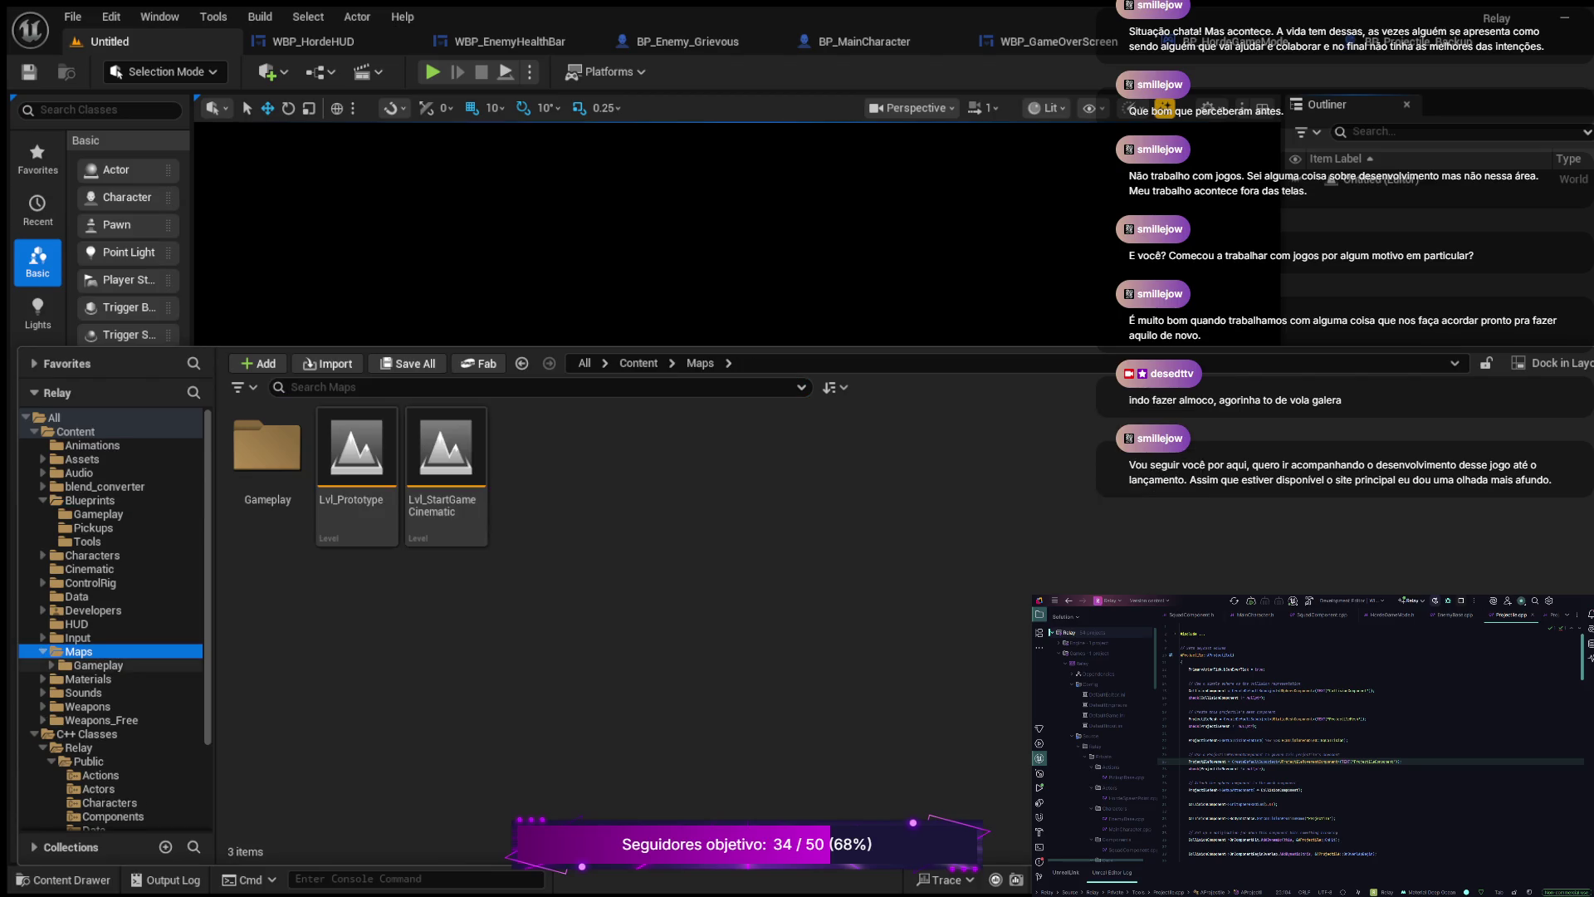
key(Right)
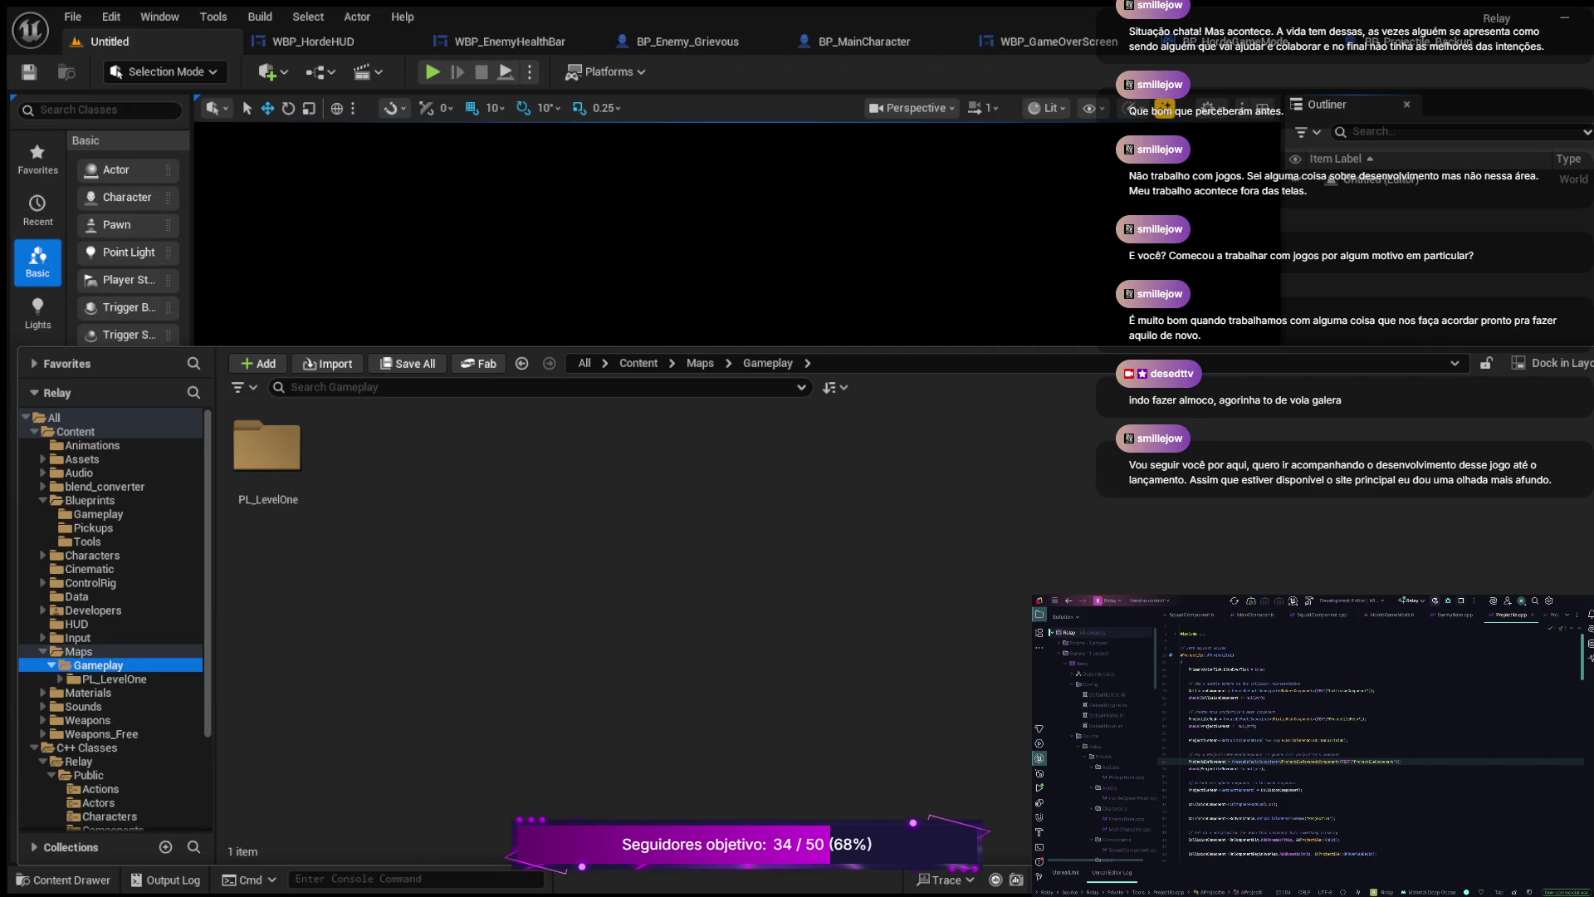
click(113, 679)
click(358, 464)
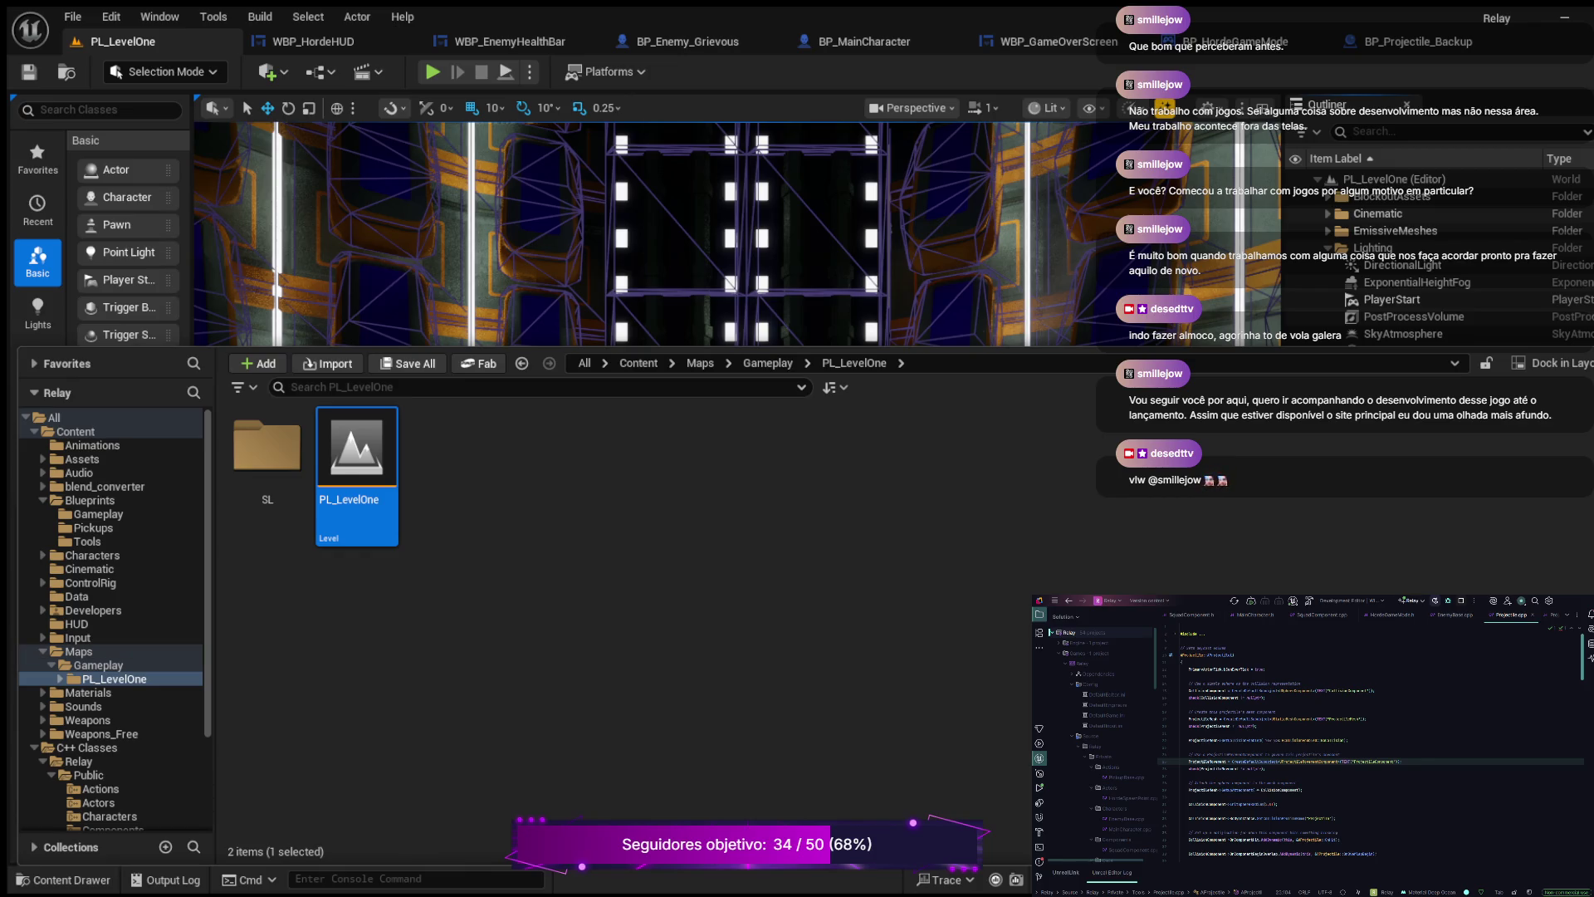
- Close the BP_Projectile_Backup Blueprint tab and switch back to the PL_LevelOne level
key(ctrl+space)
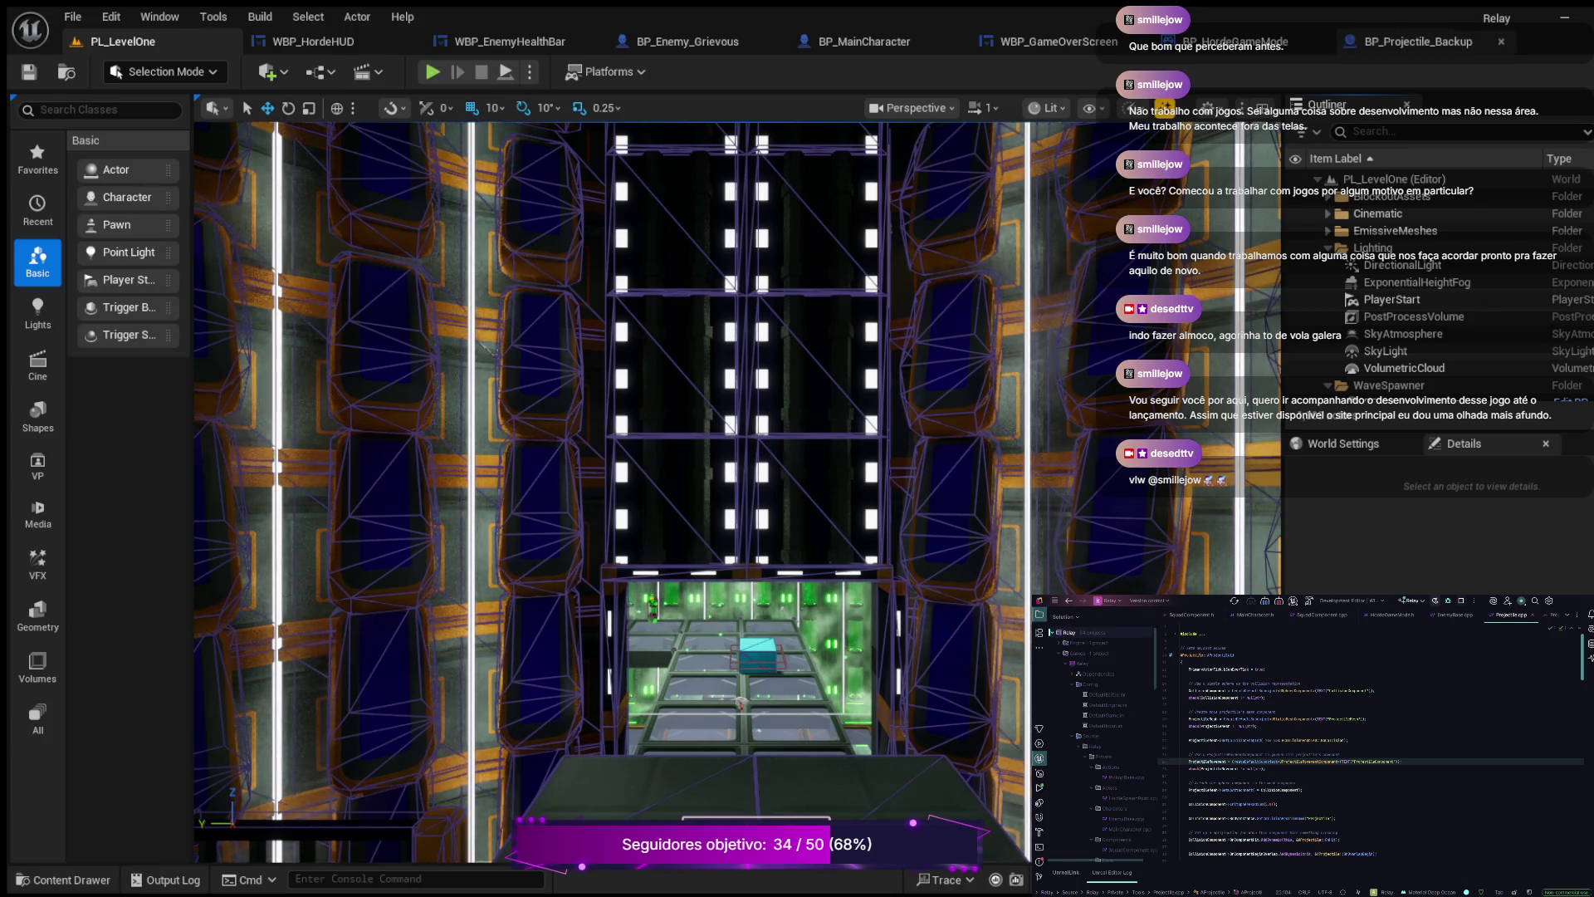
click(1419, 41)
click(1501, 42)
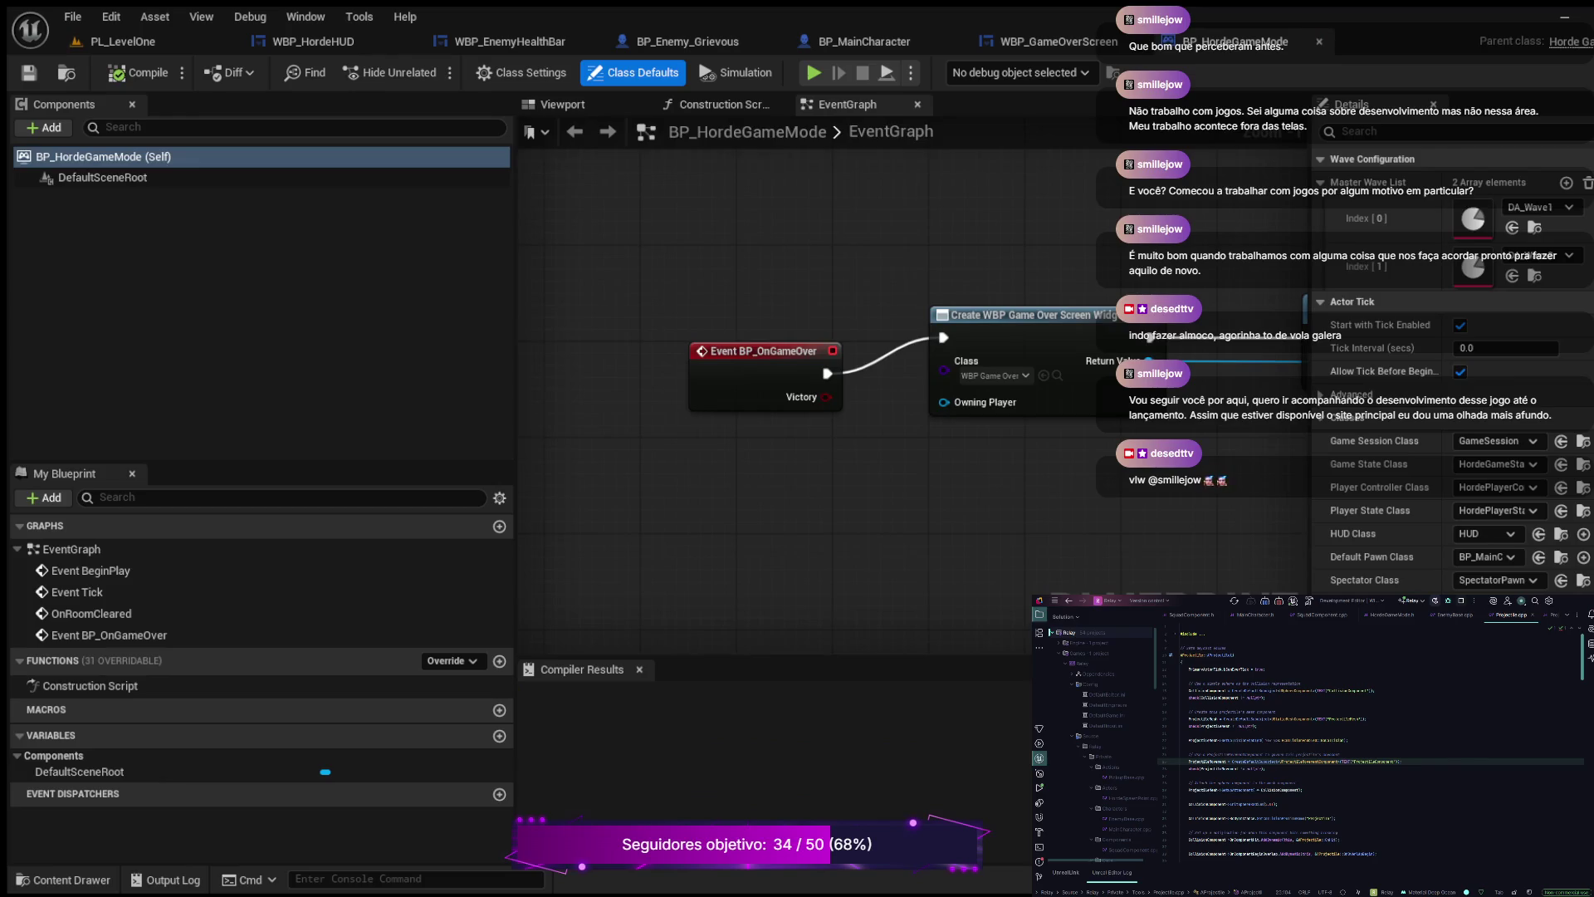
click(124, 41)
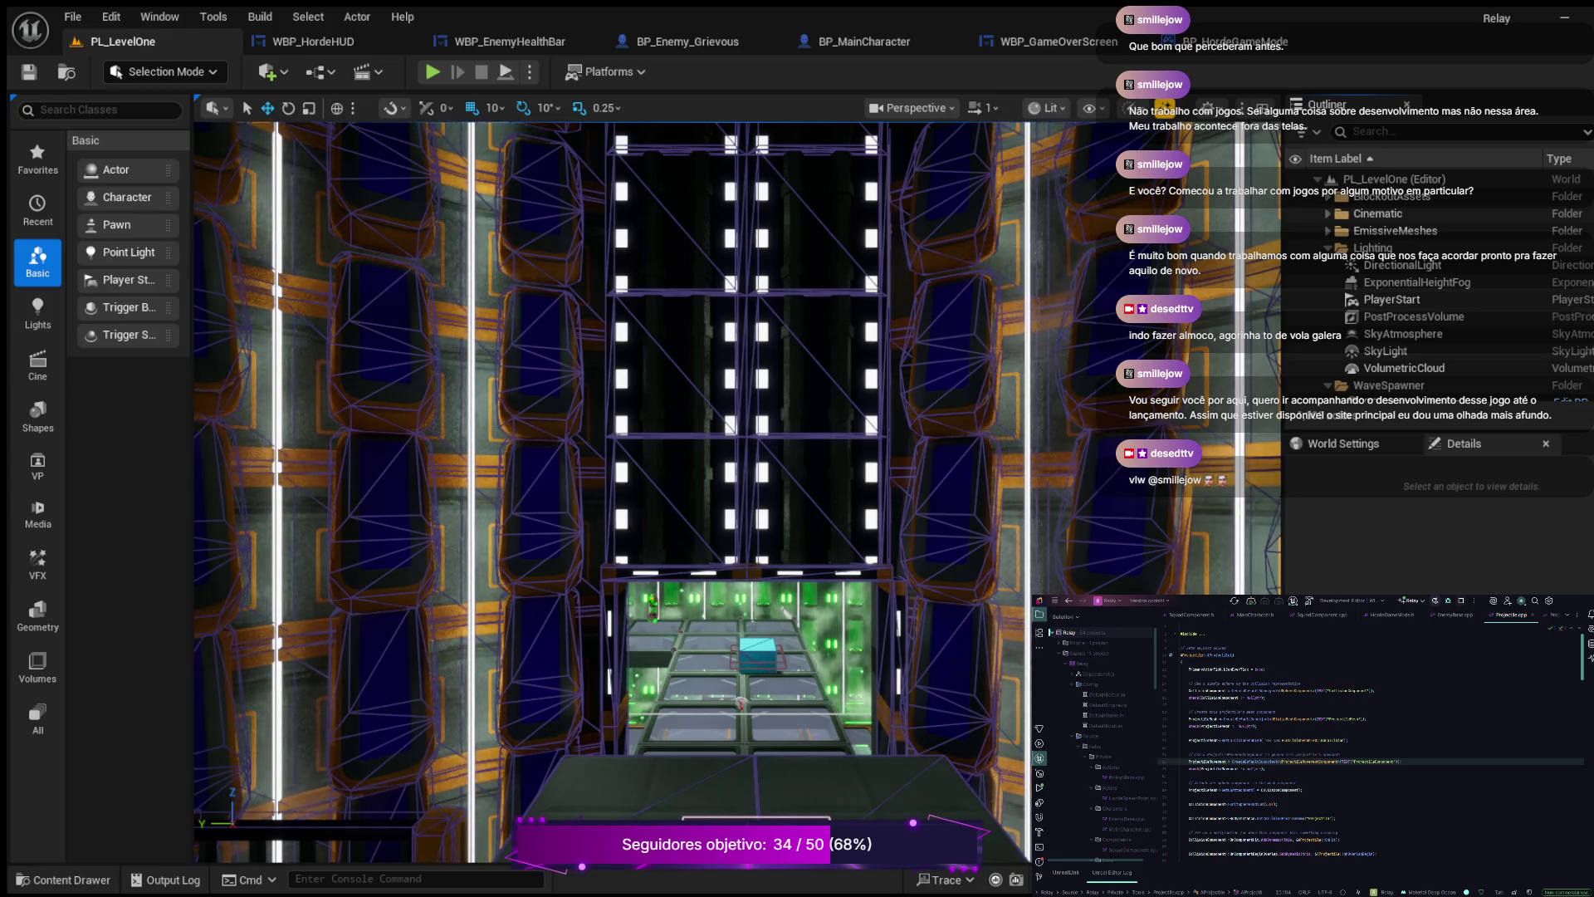
- Toggle the Content Drawer off and start Play-in-Editor with Alt+P
key(ctrl+space)
key(ctrl+space)
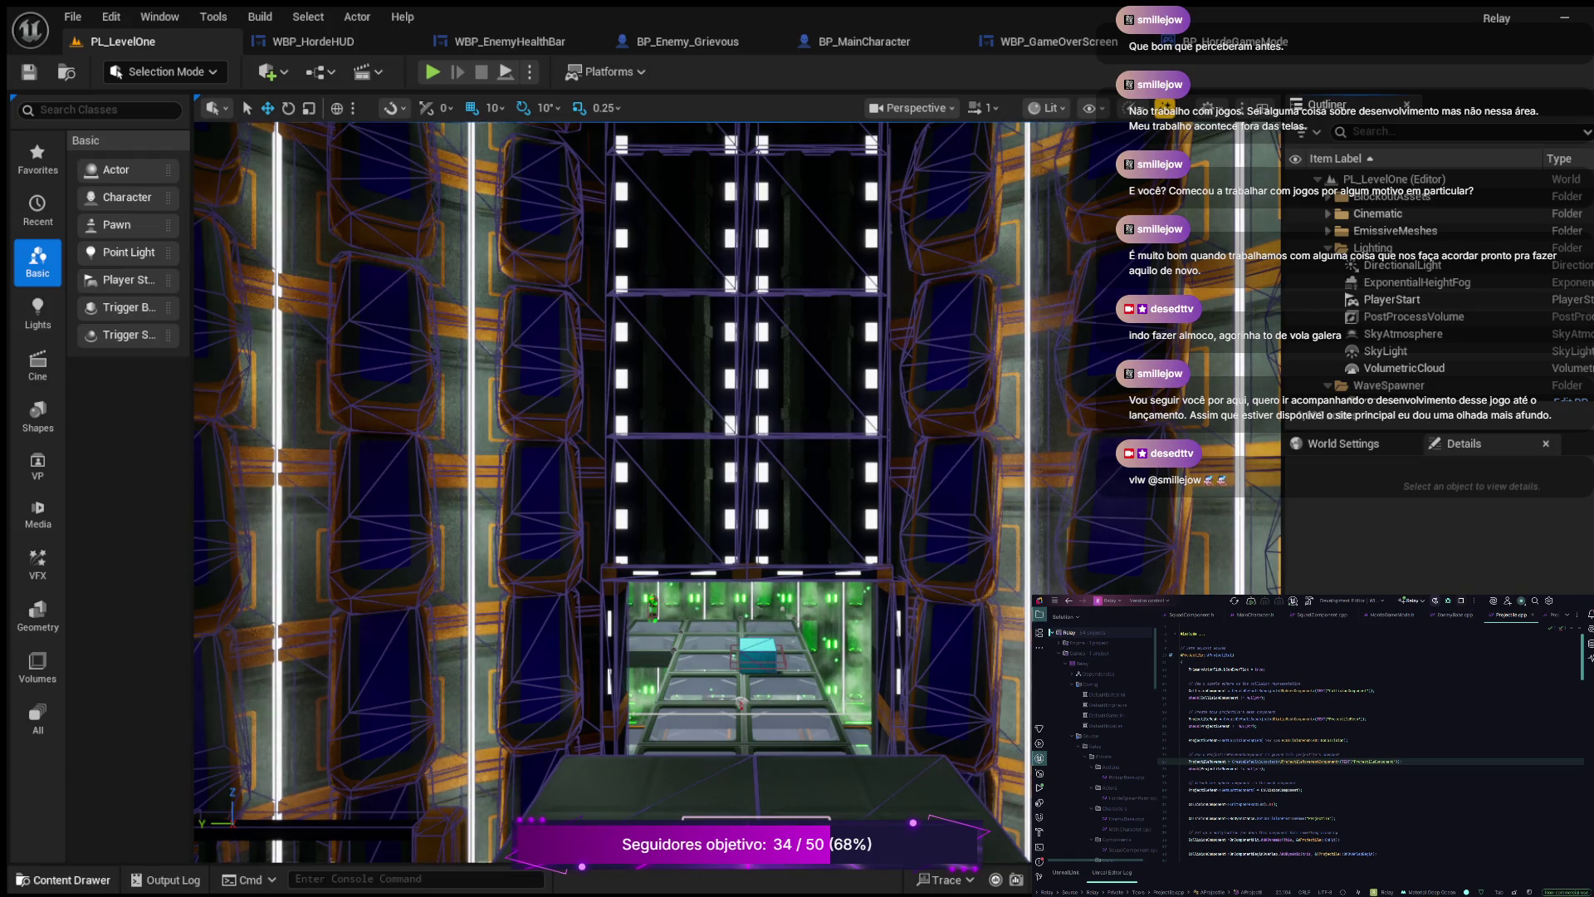
key(ctrl+space)
key(ctrl+space)
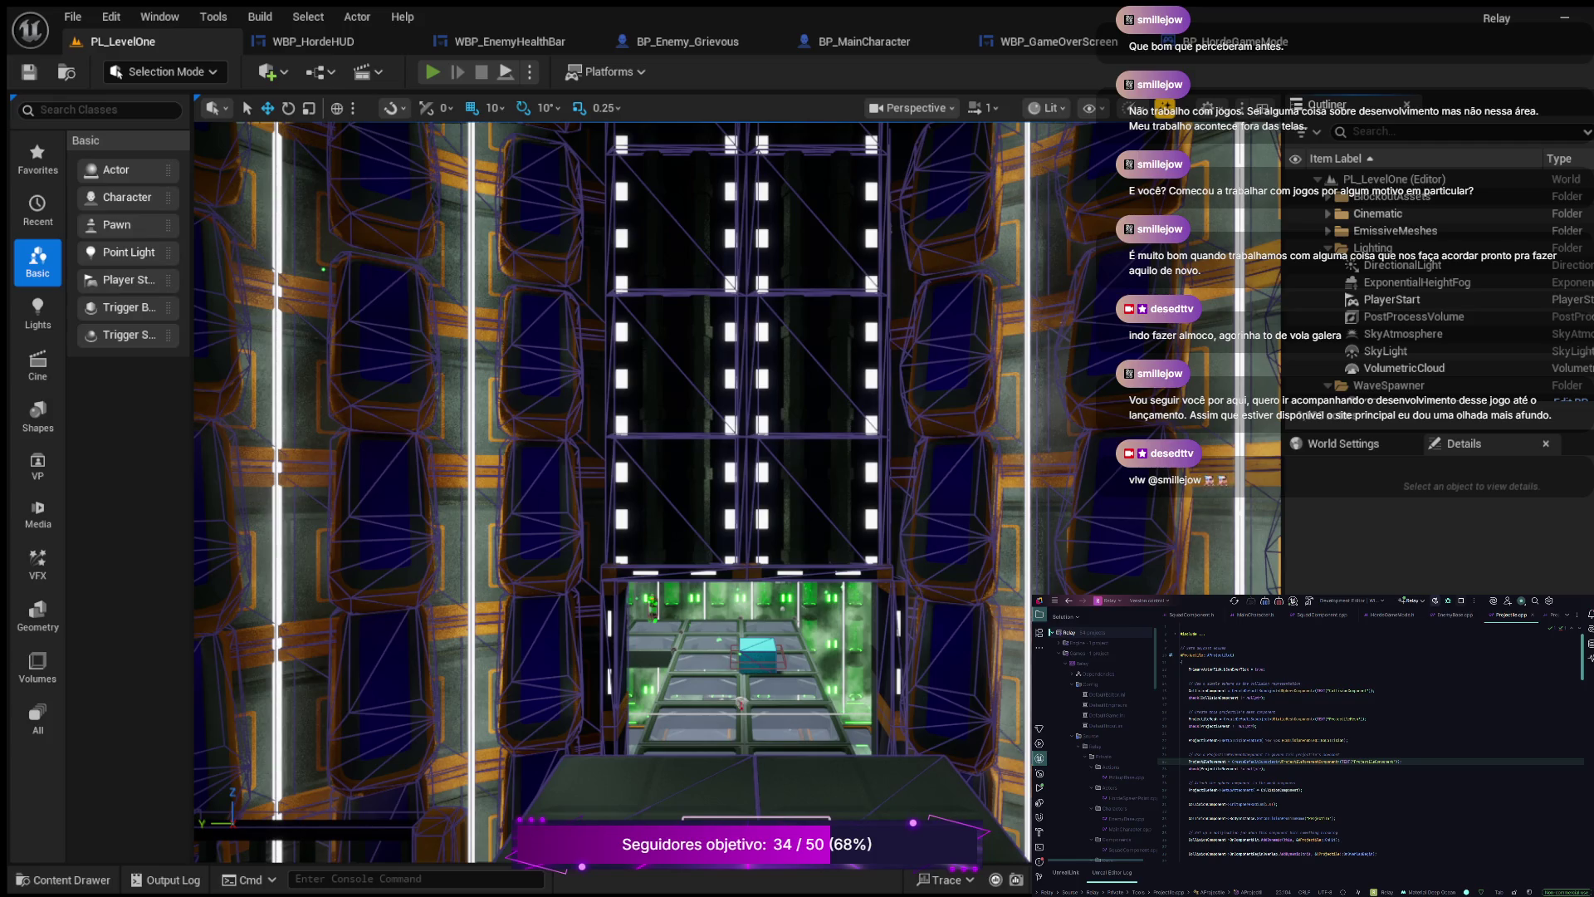
key(alt+p)
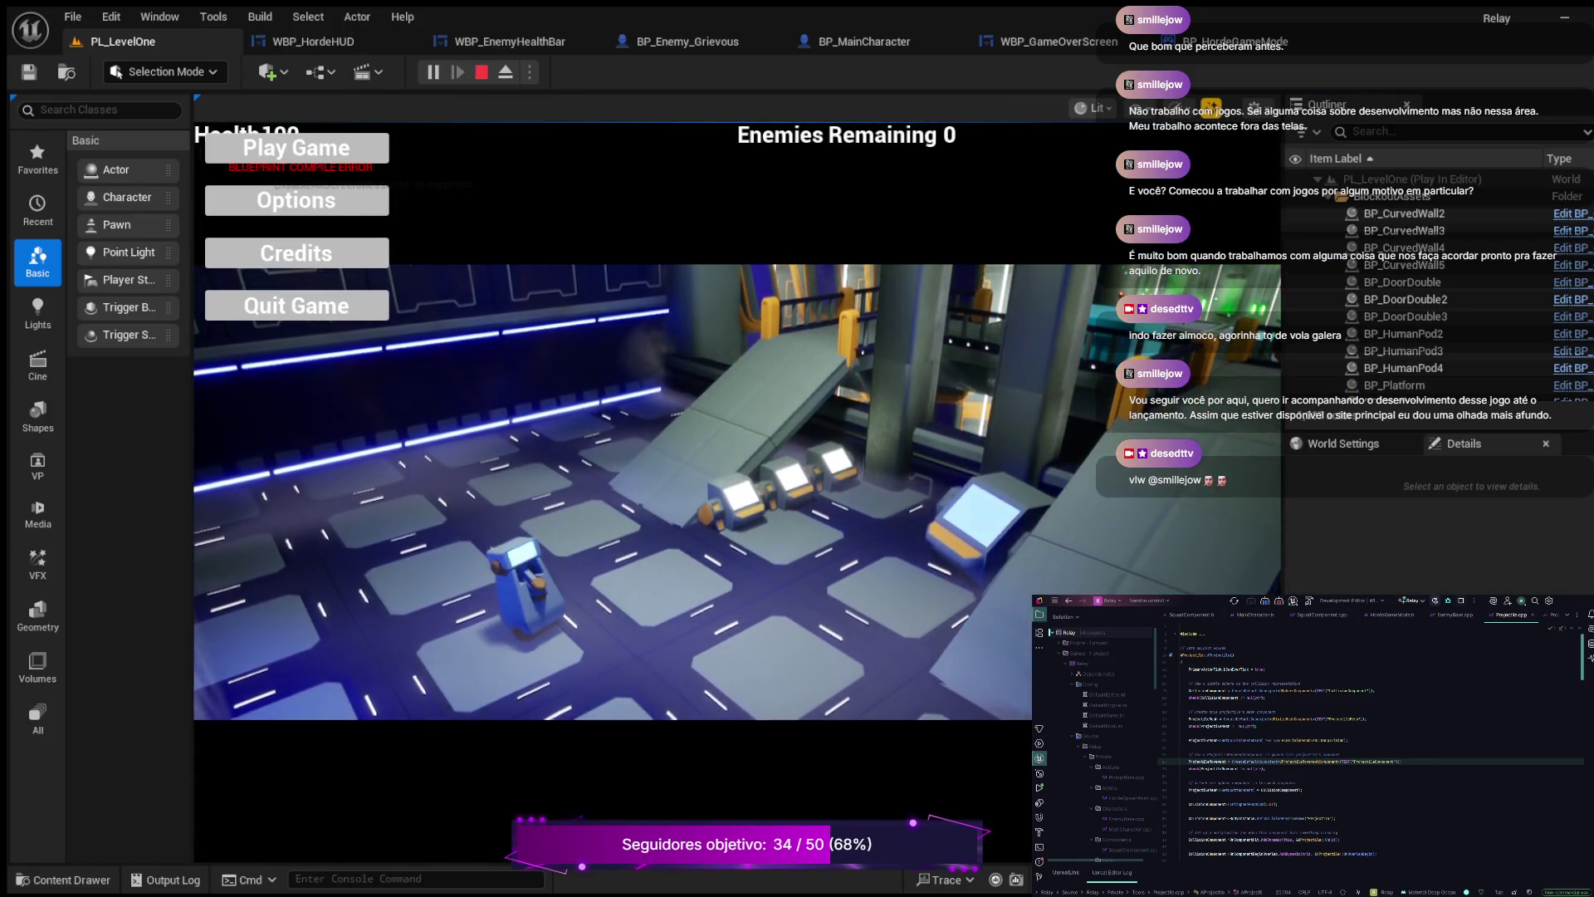
- Walk the robot right and forward, then back toward the camera
key(d)
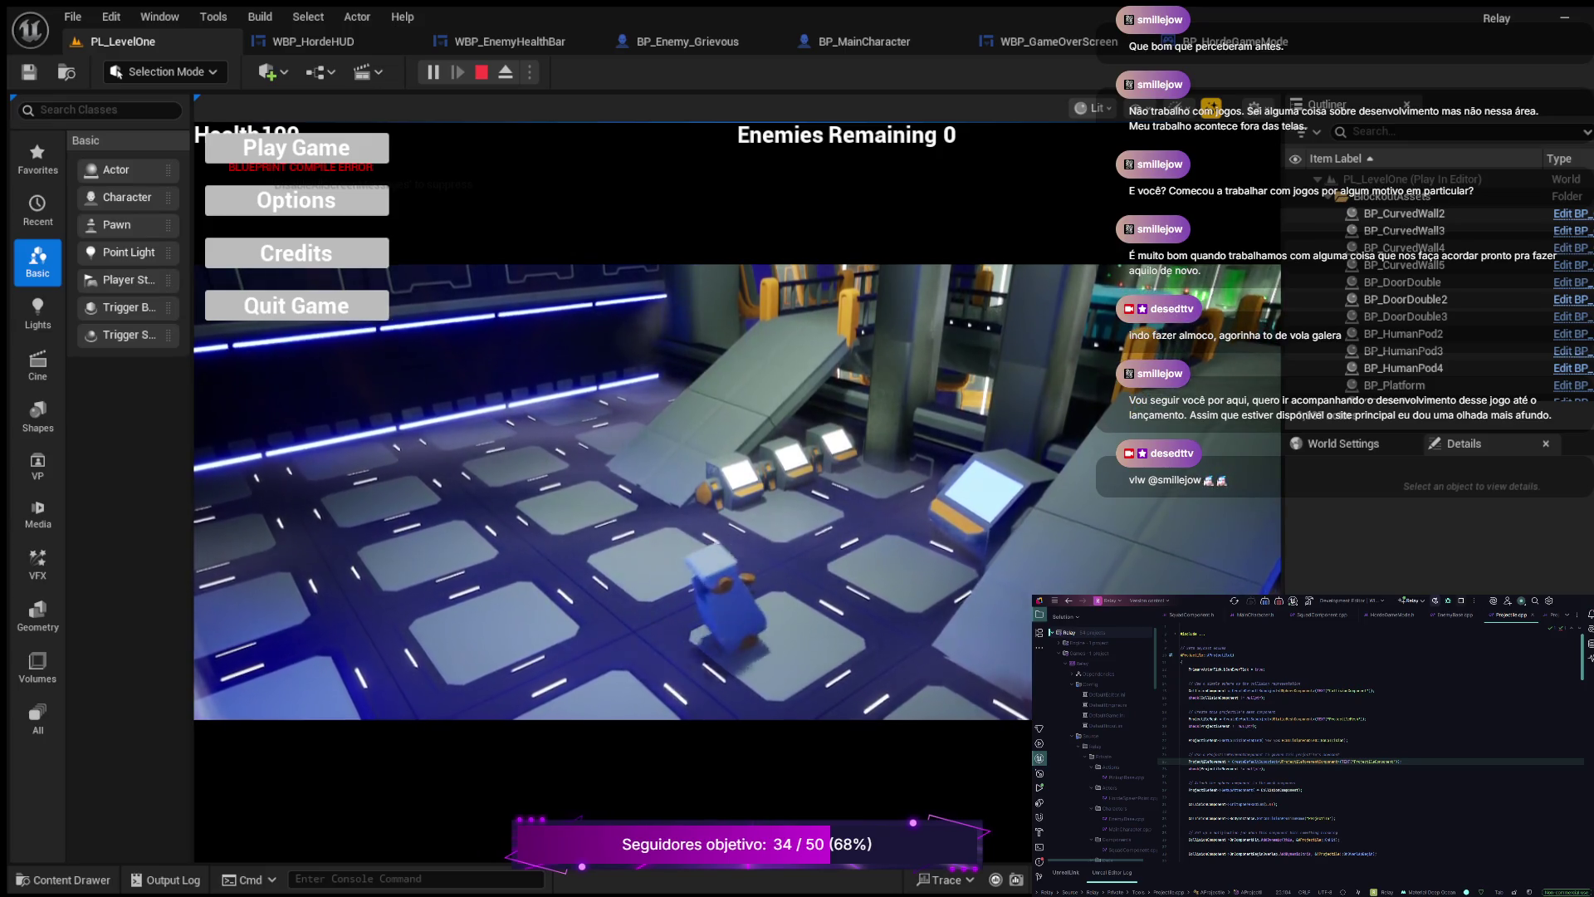
key(w)
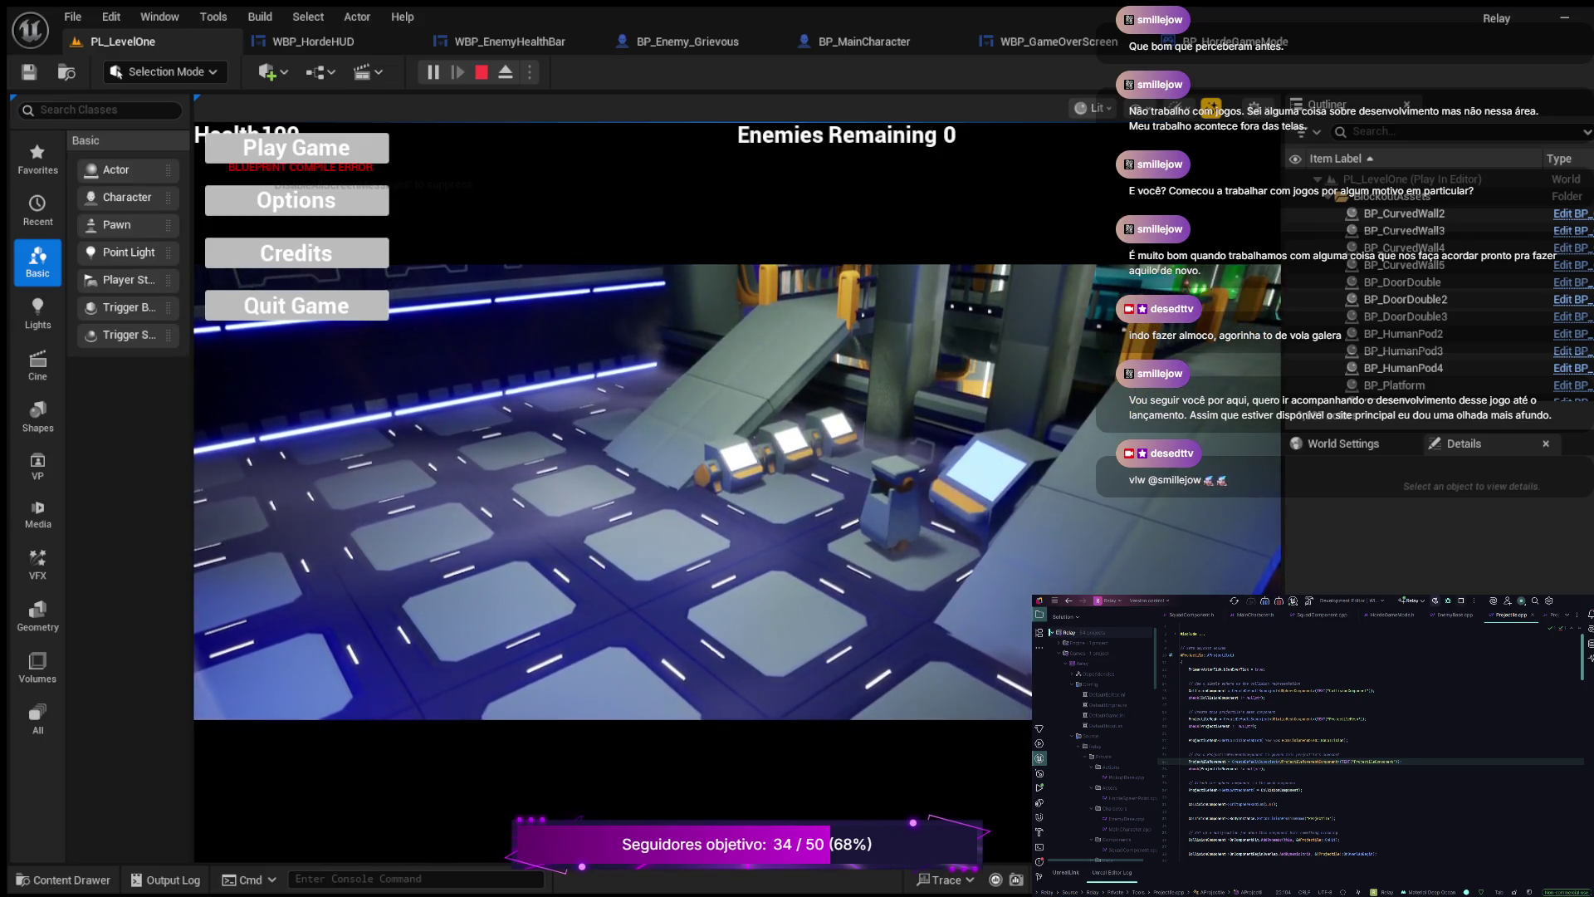
key(s)
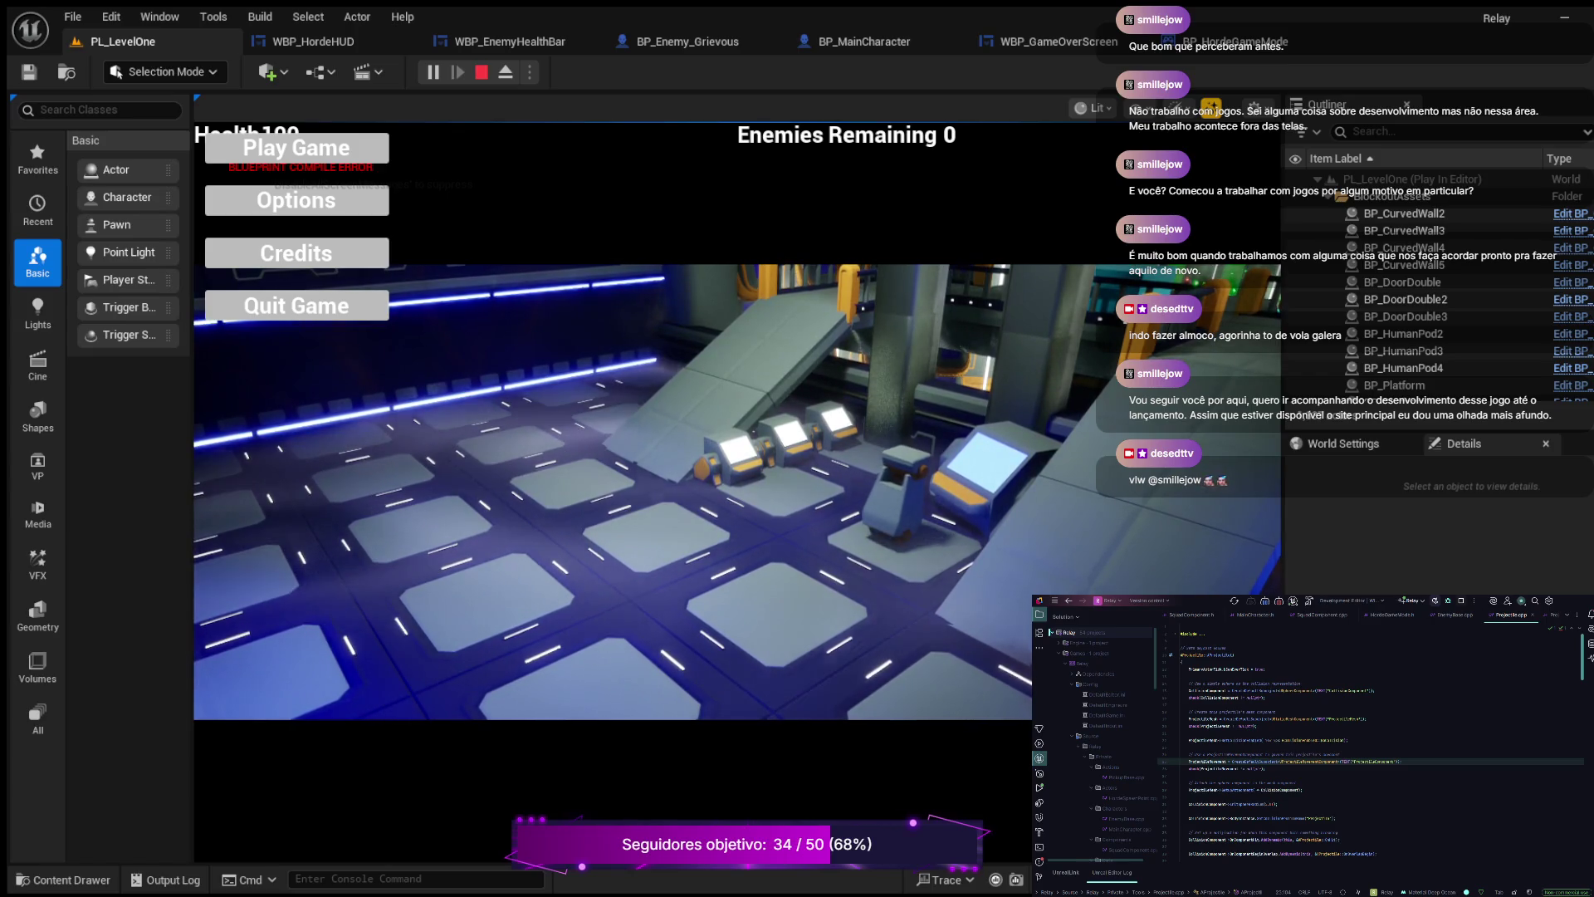
key(s)
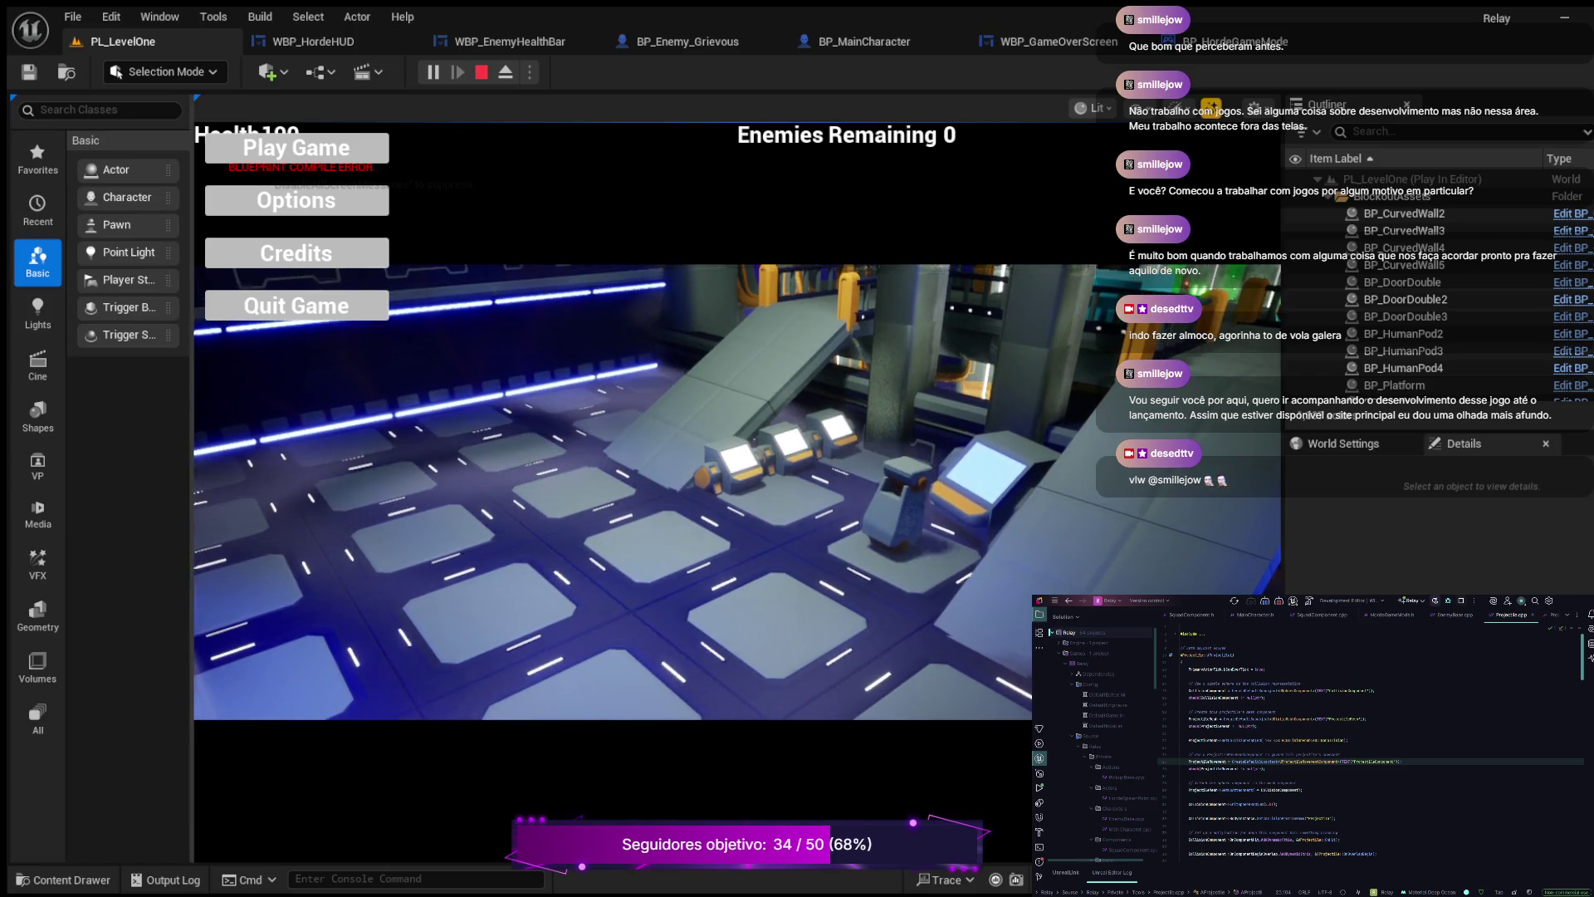
key(s)
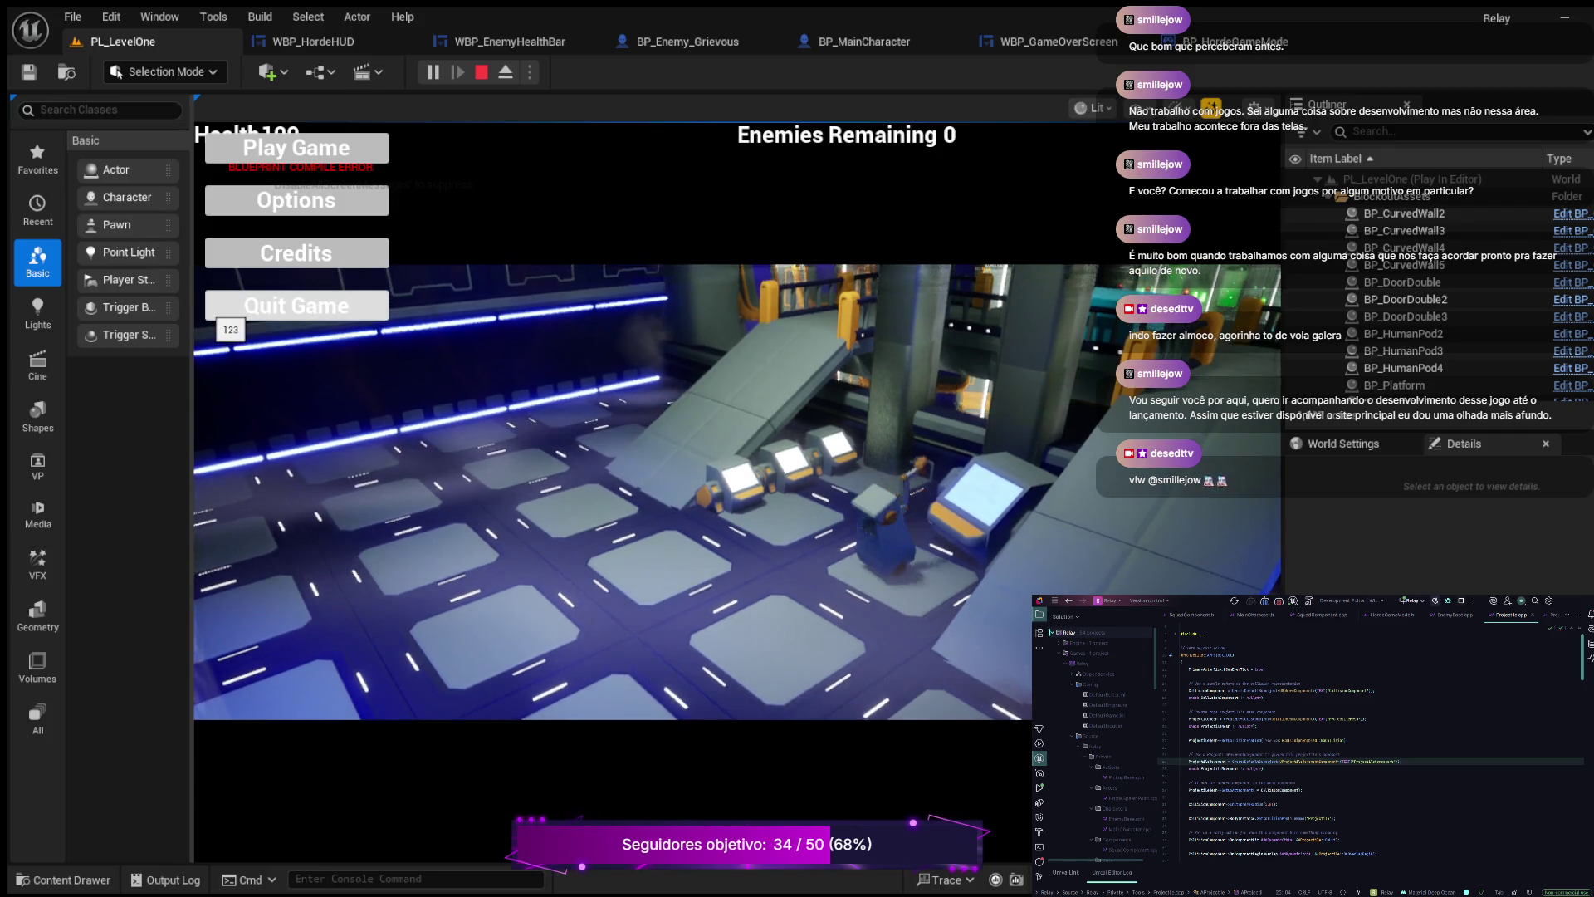
key(s)
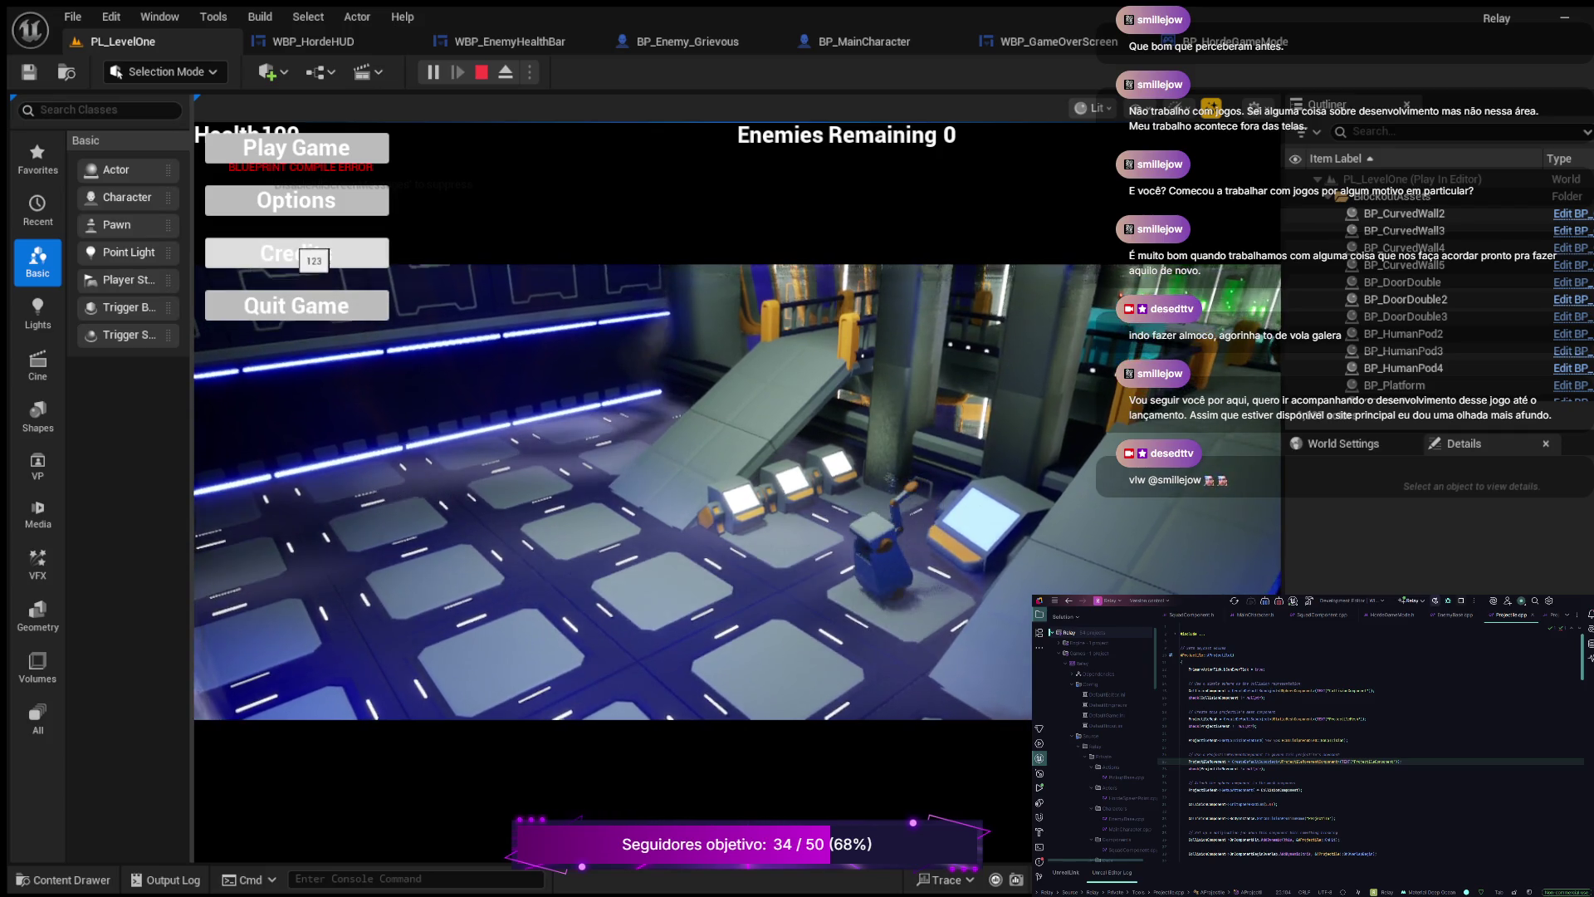
key(s)
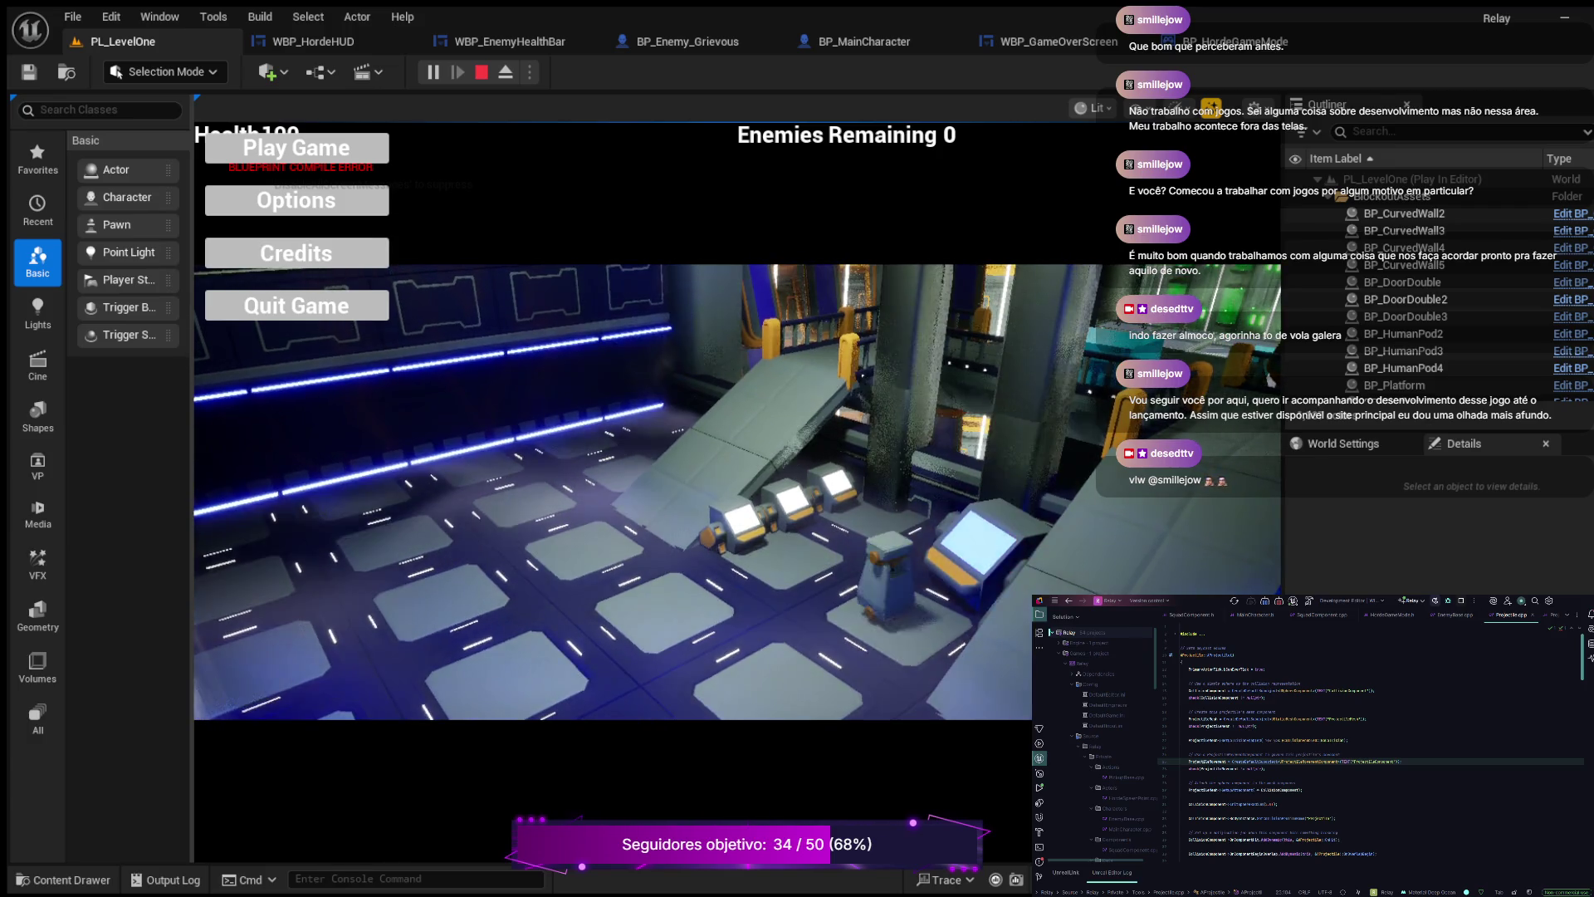
- Steer the robot left and toward the consoles, then start the game from the main menu
key(a)
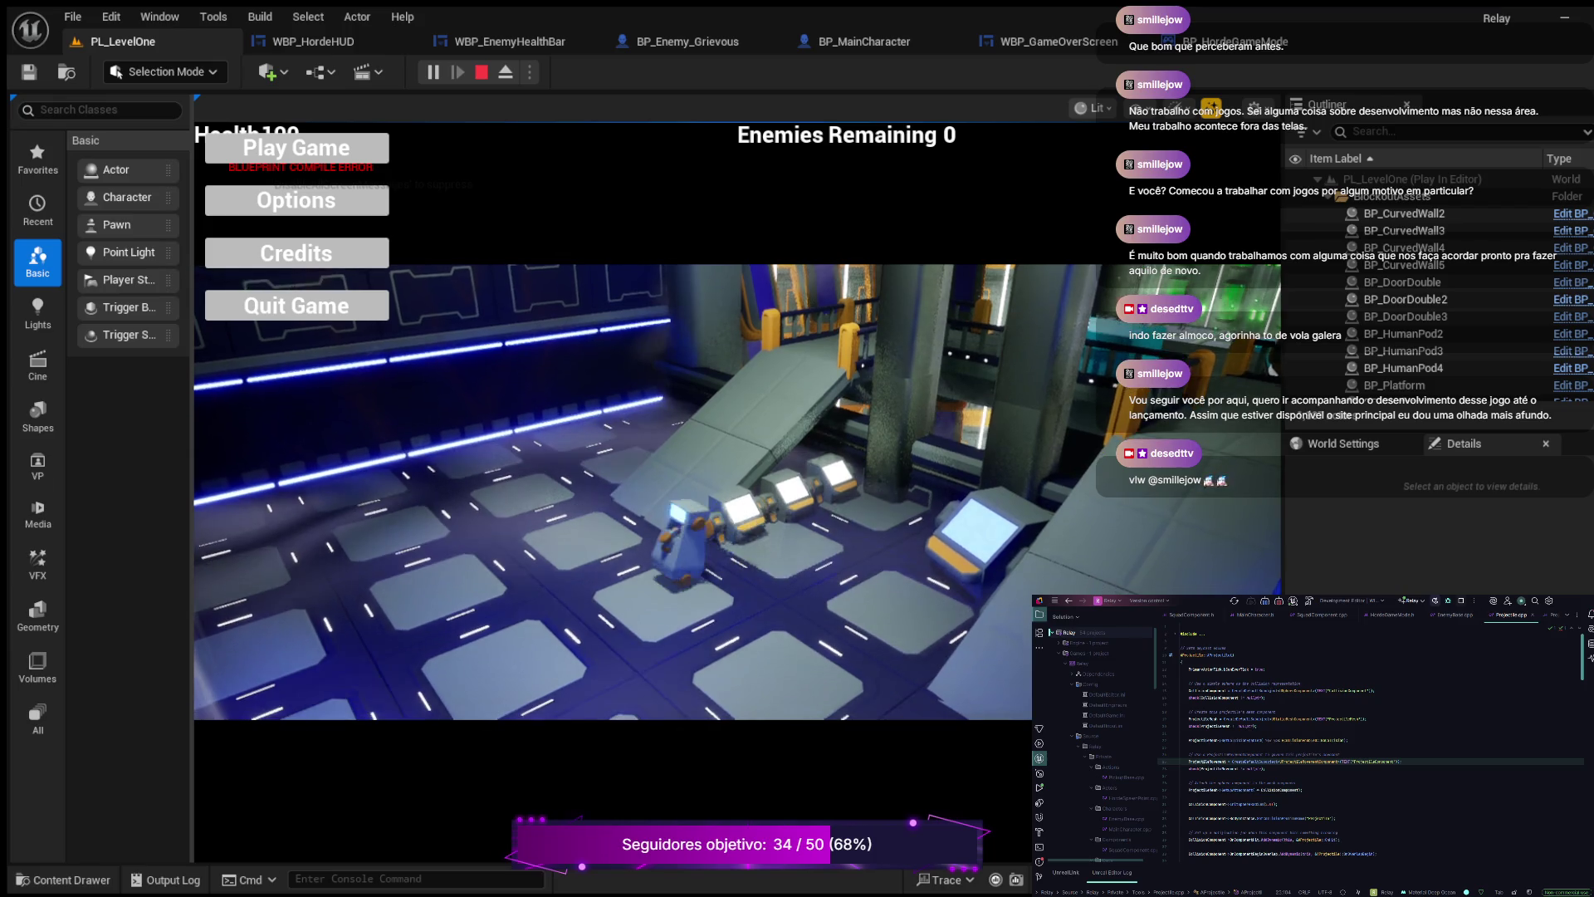
key(s)
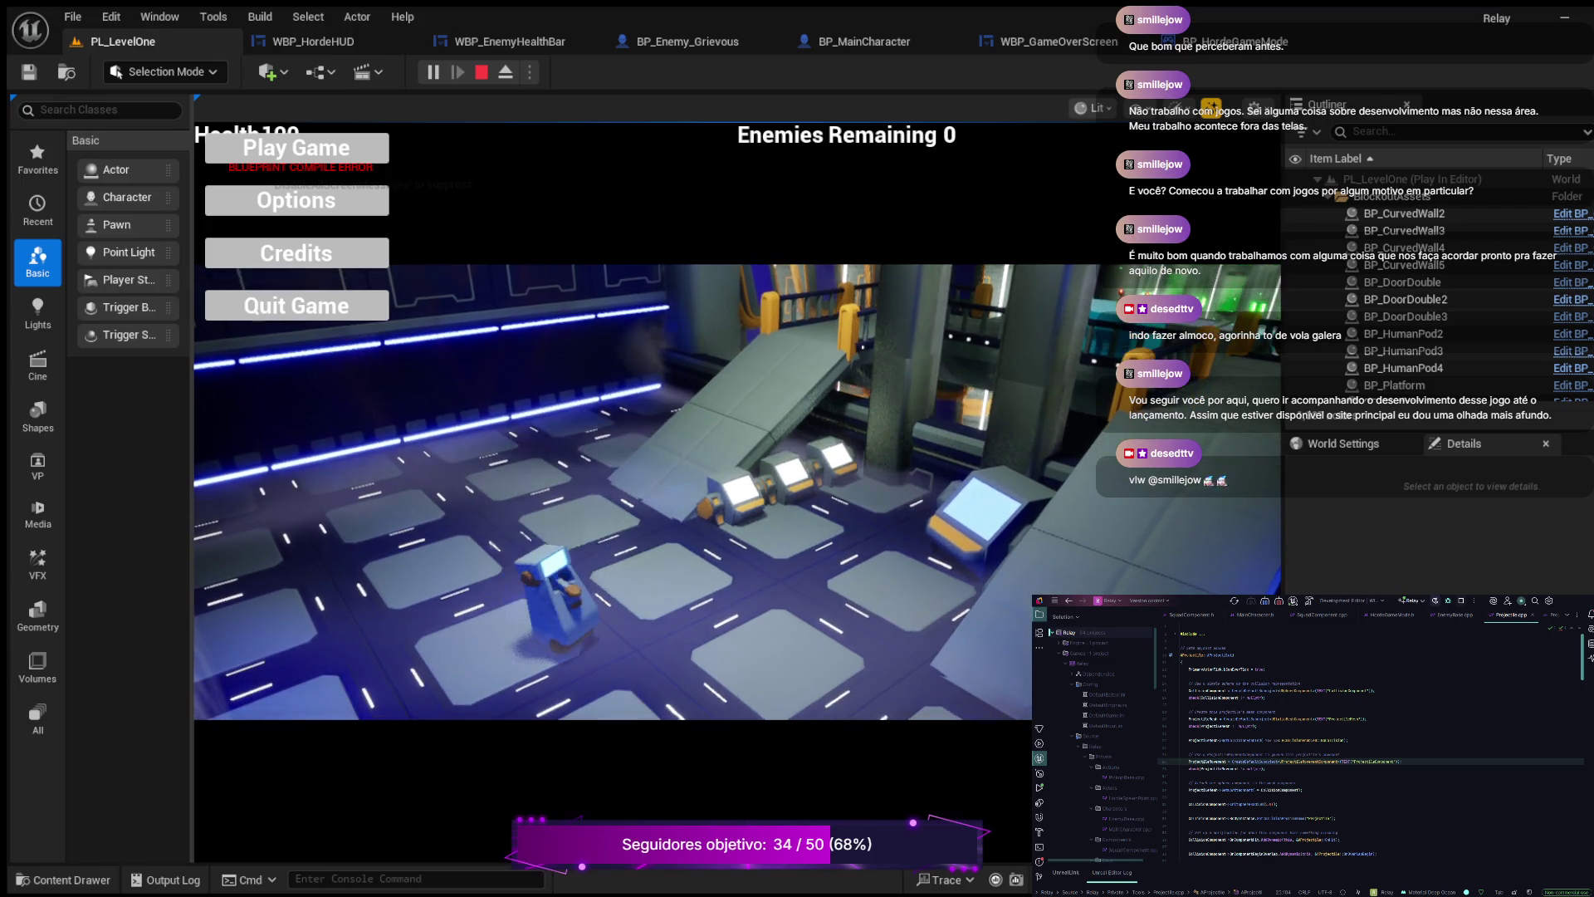
key(d)
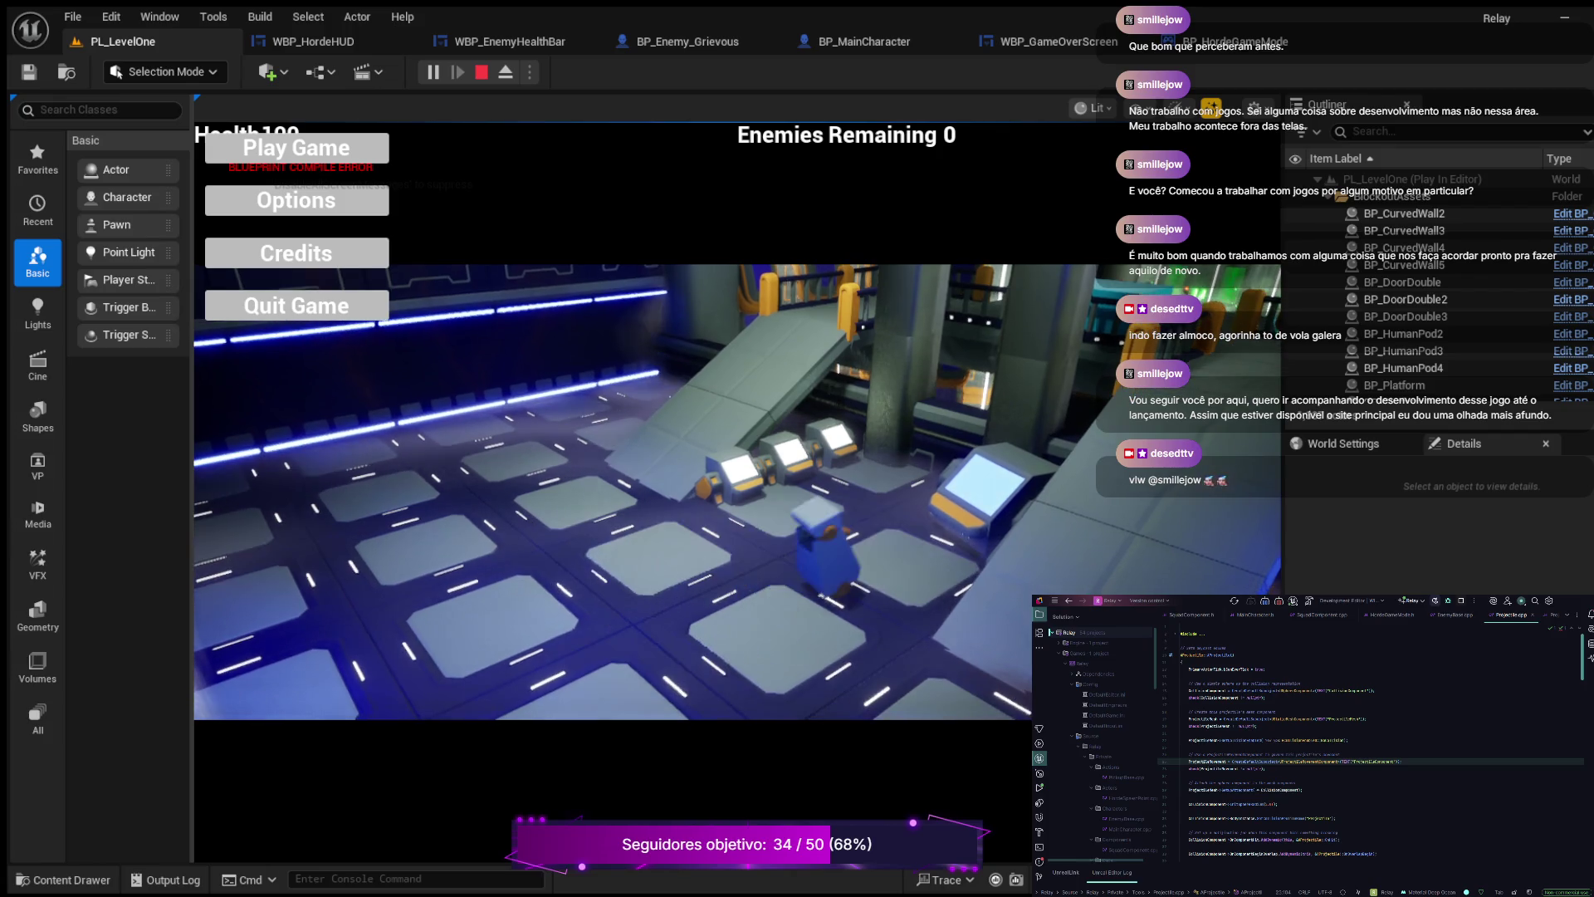
key(w)
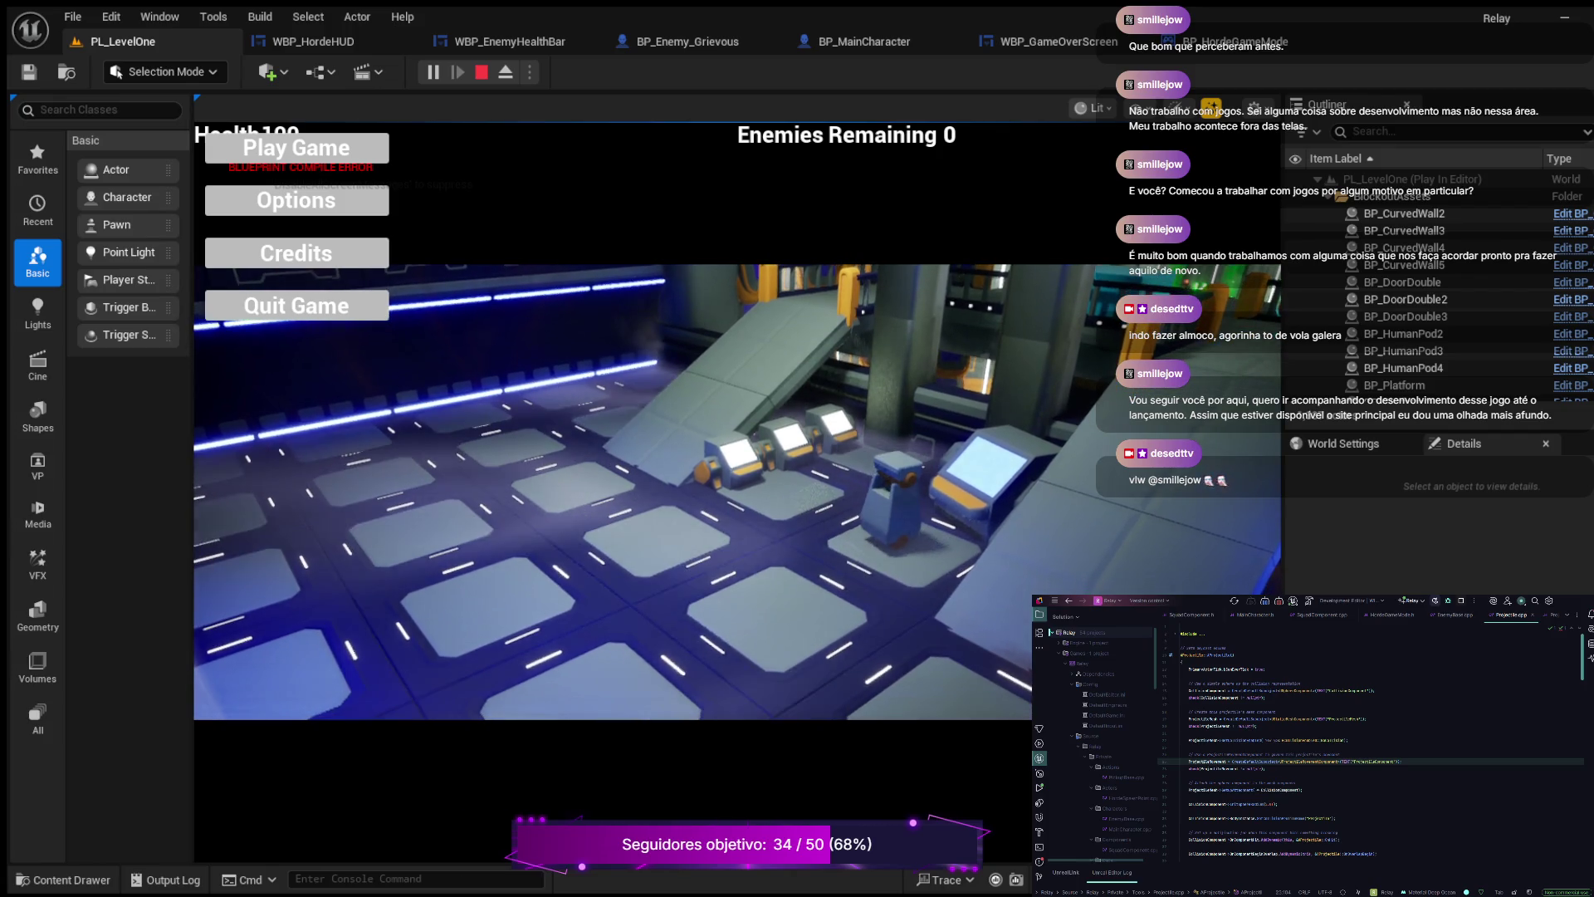
key(a)
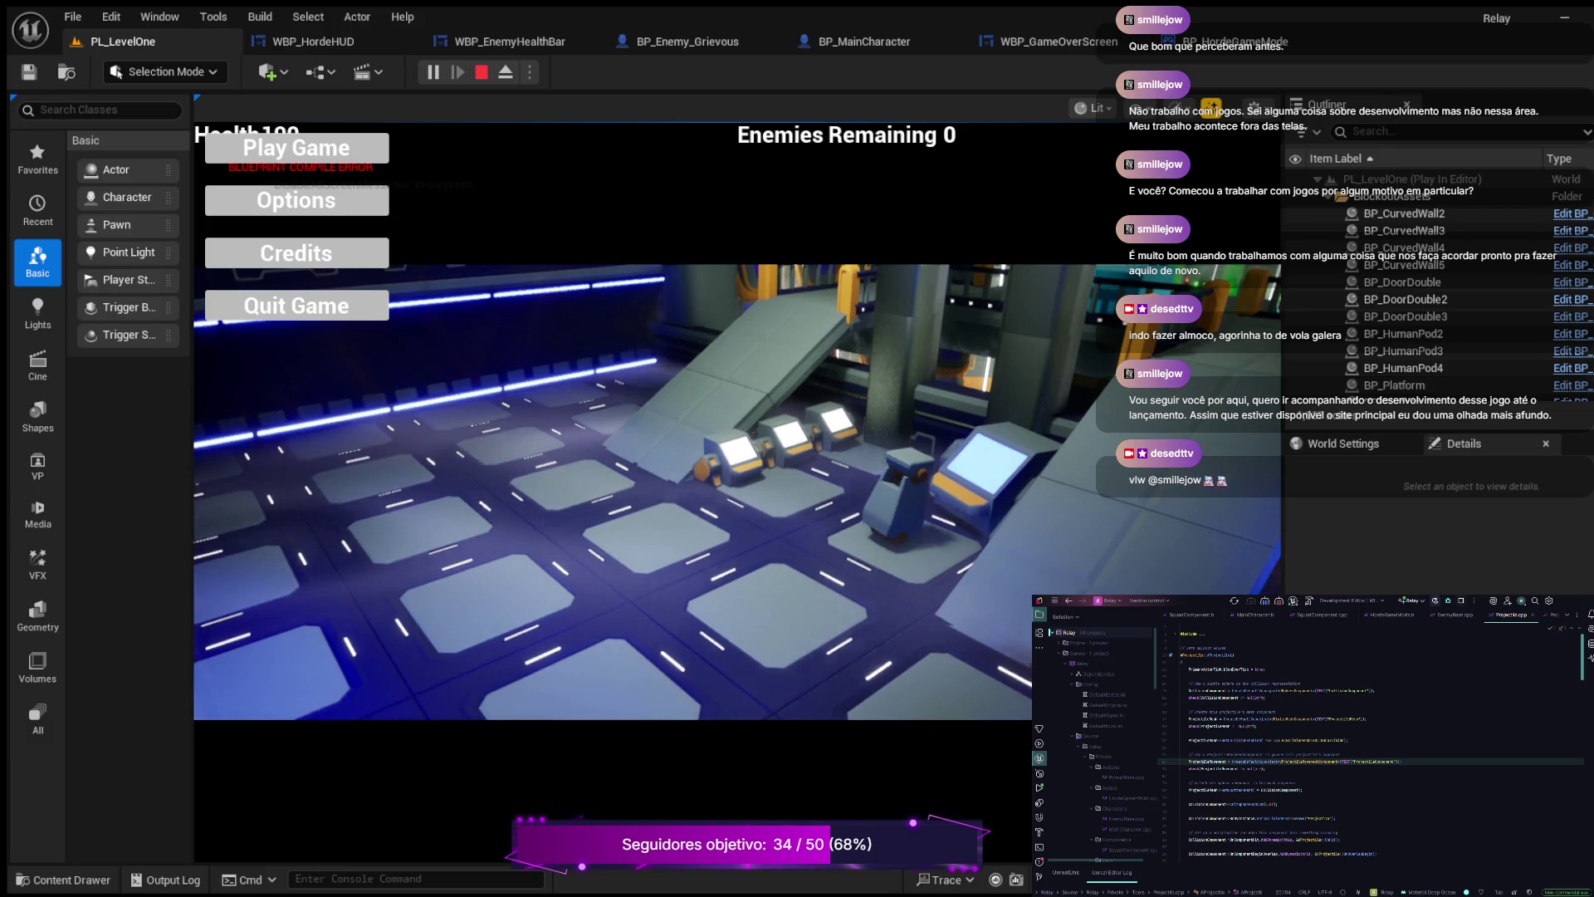
key(s)
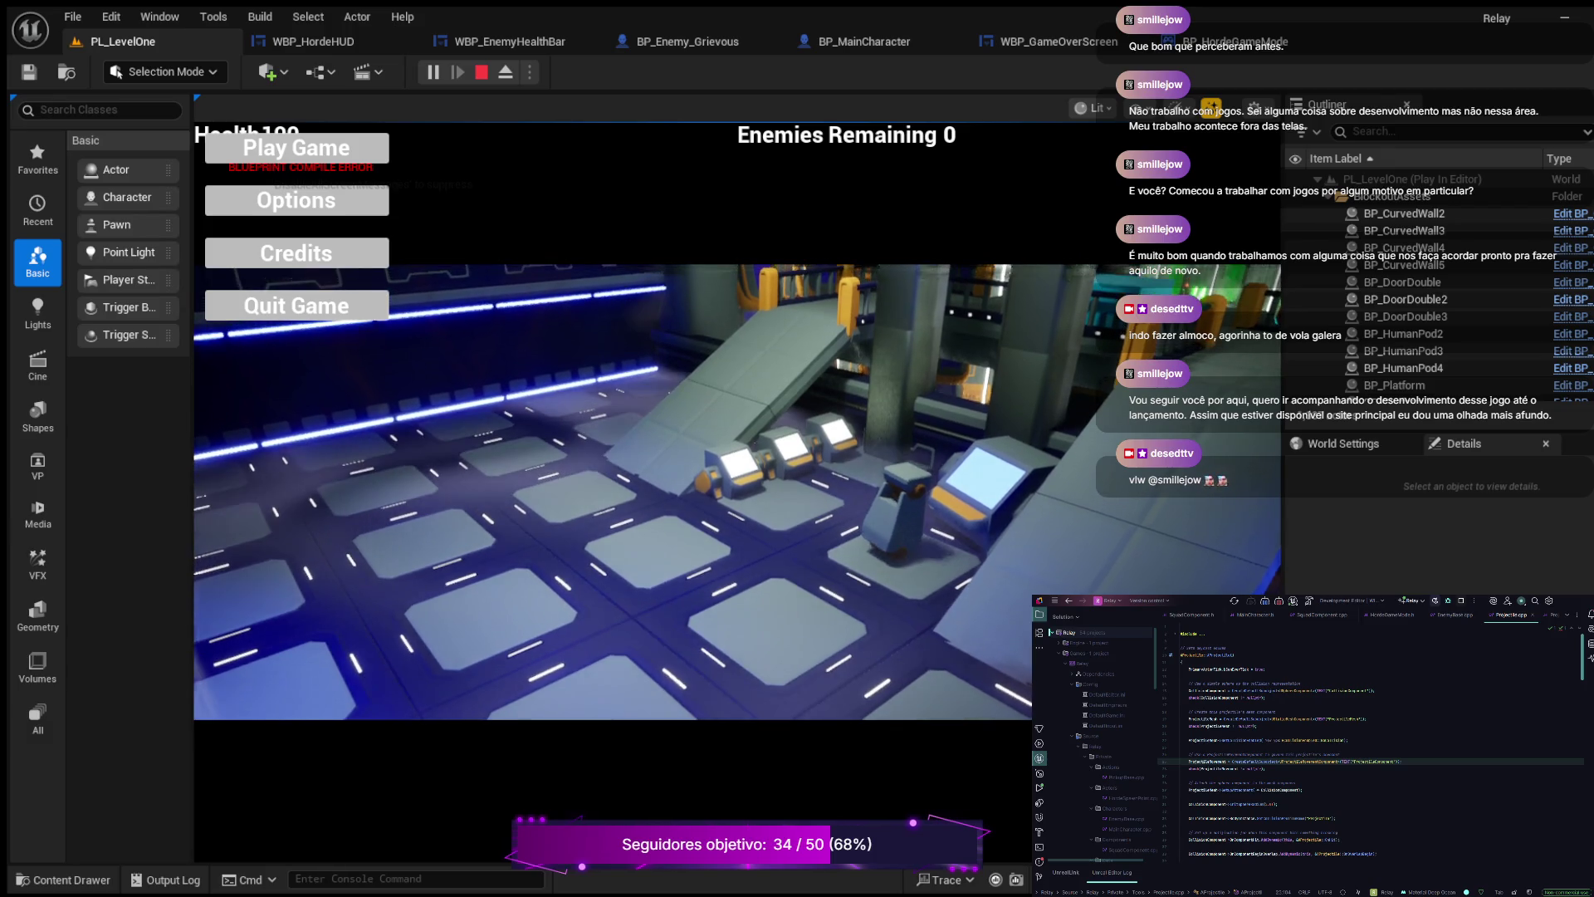
key(s)
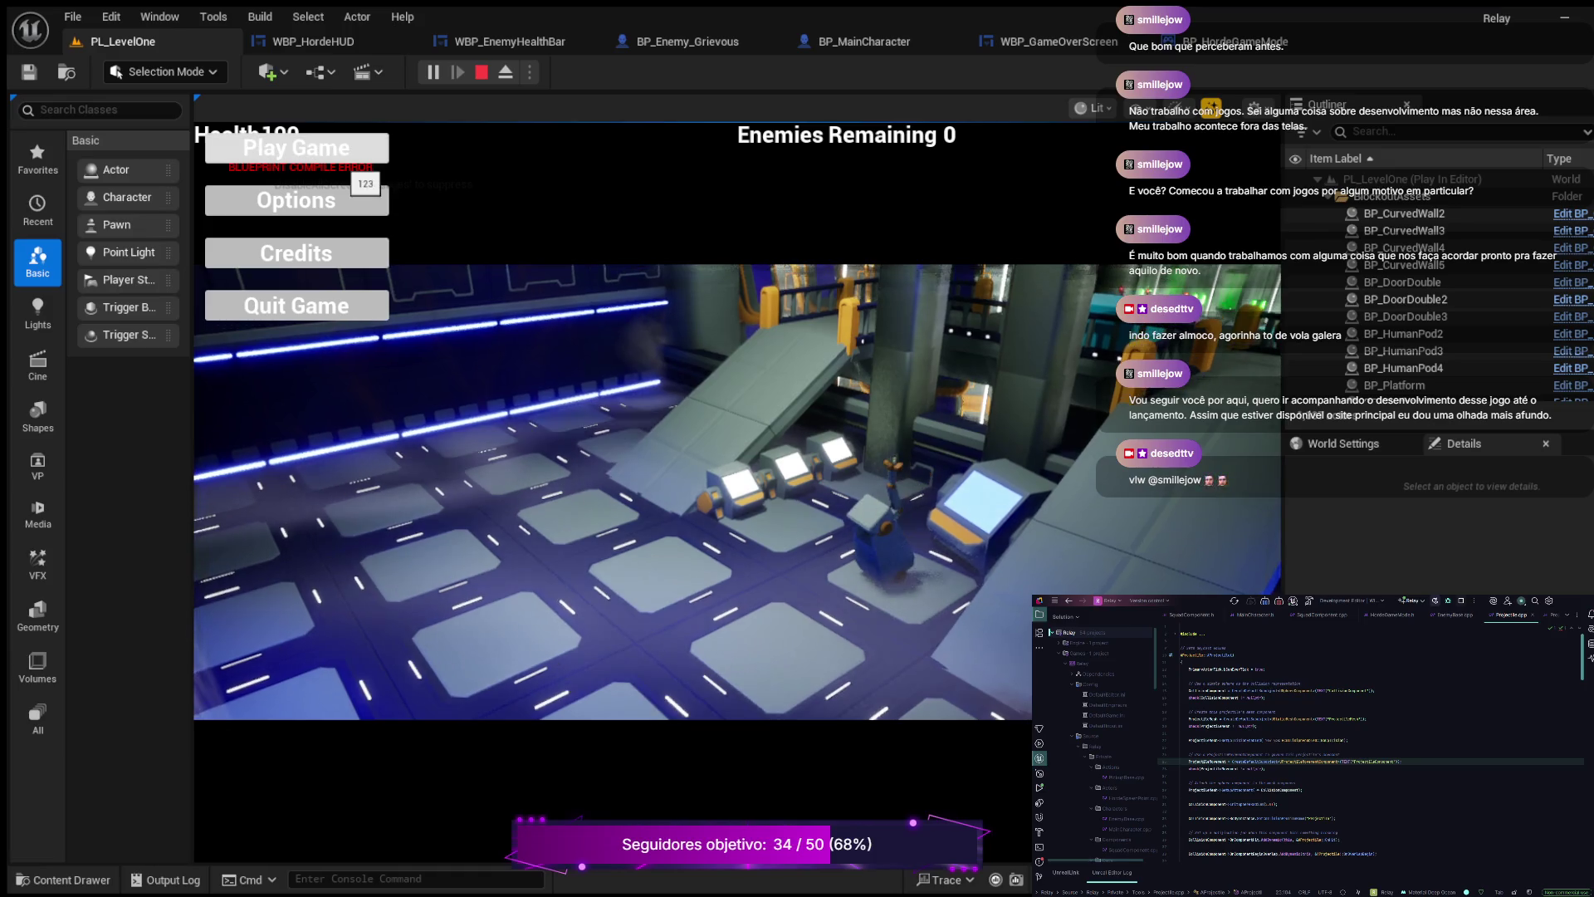
click(337, 157)
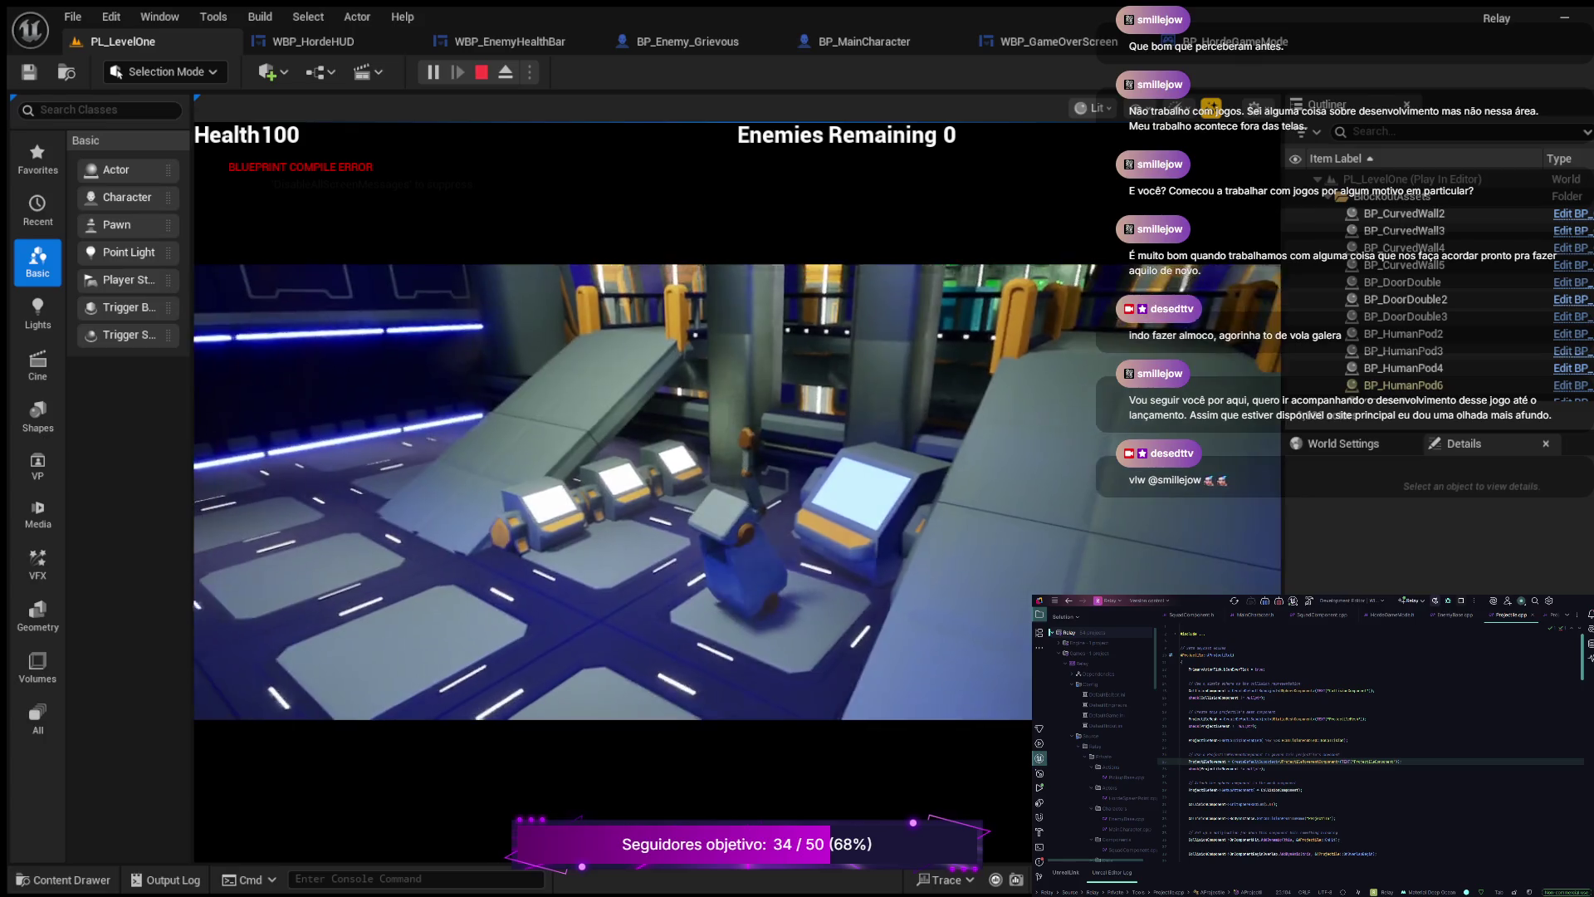
- Walk the robot forward into the level onto the lit pod tile
key(w)
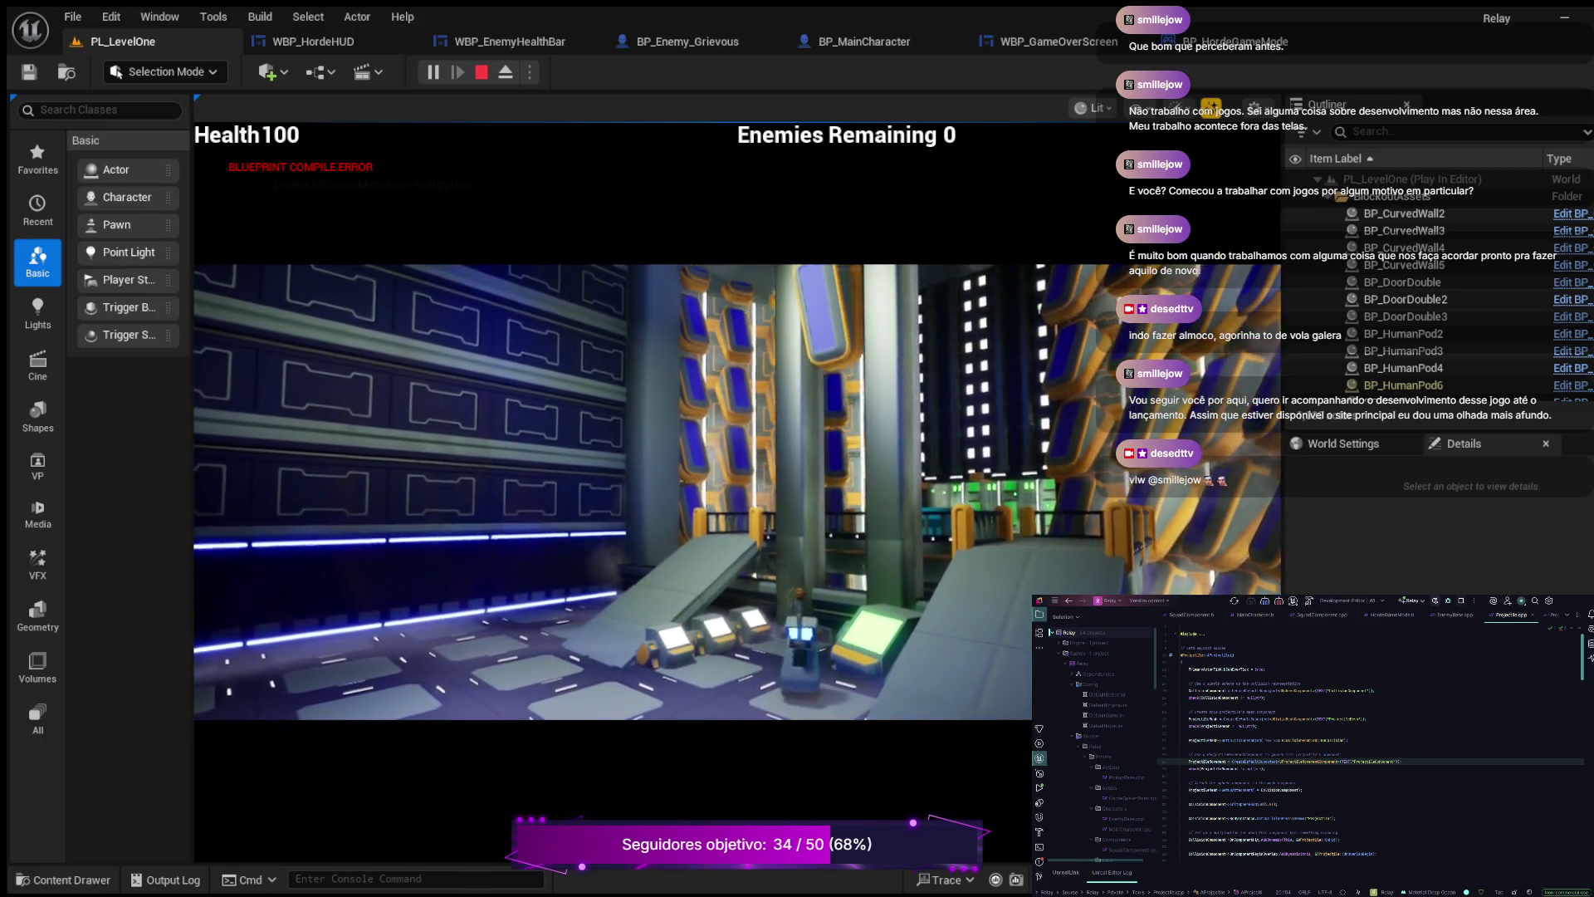
key(w)
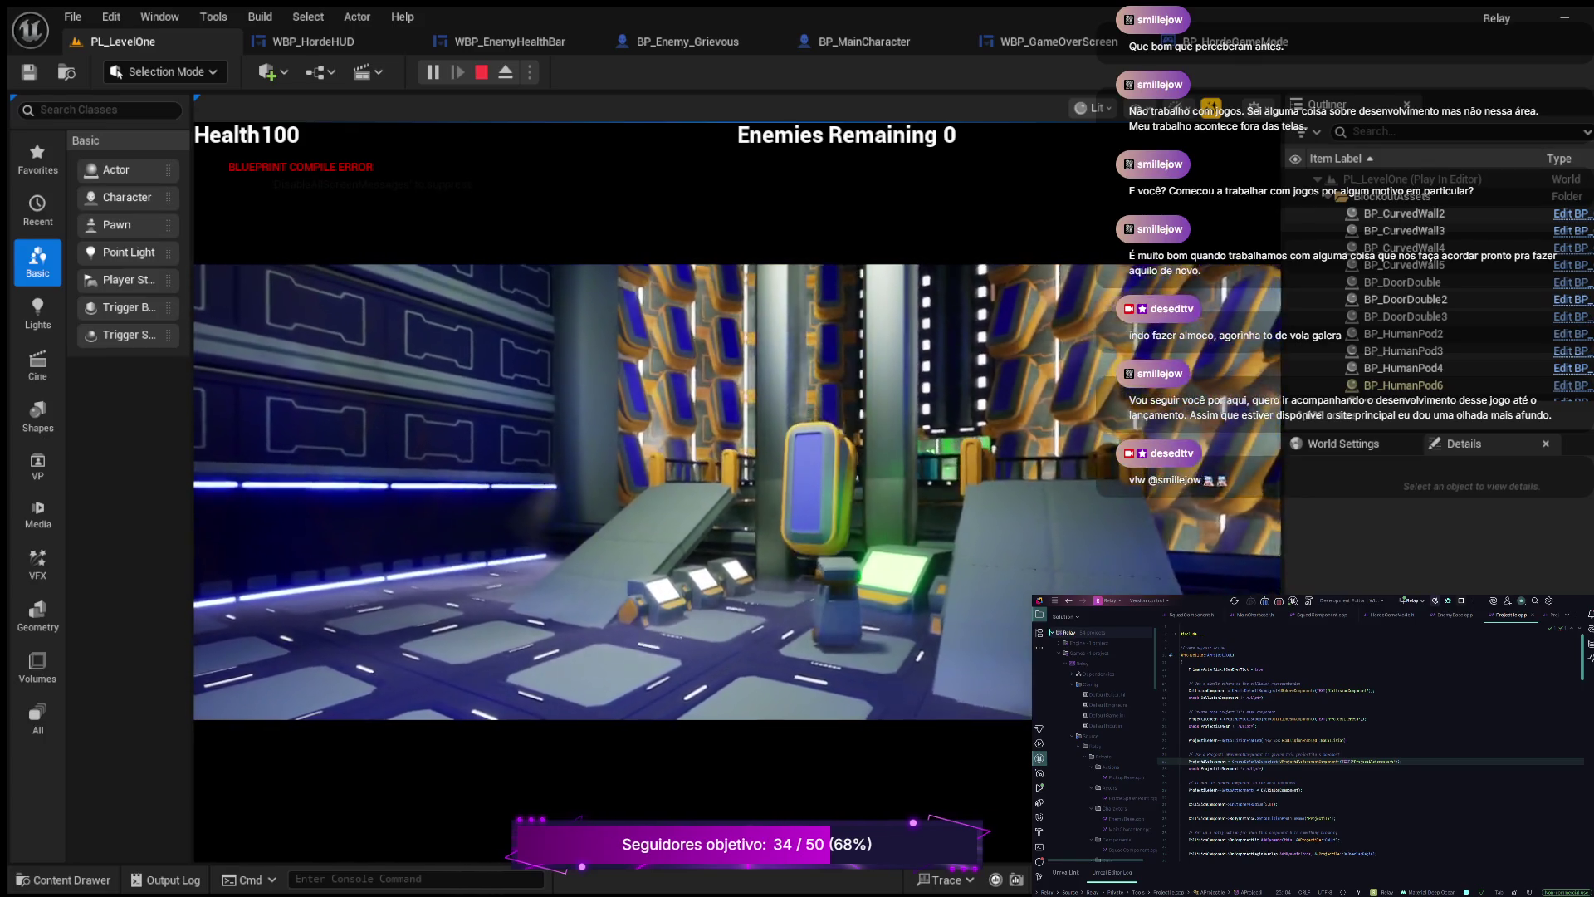
key(w)
key(w)
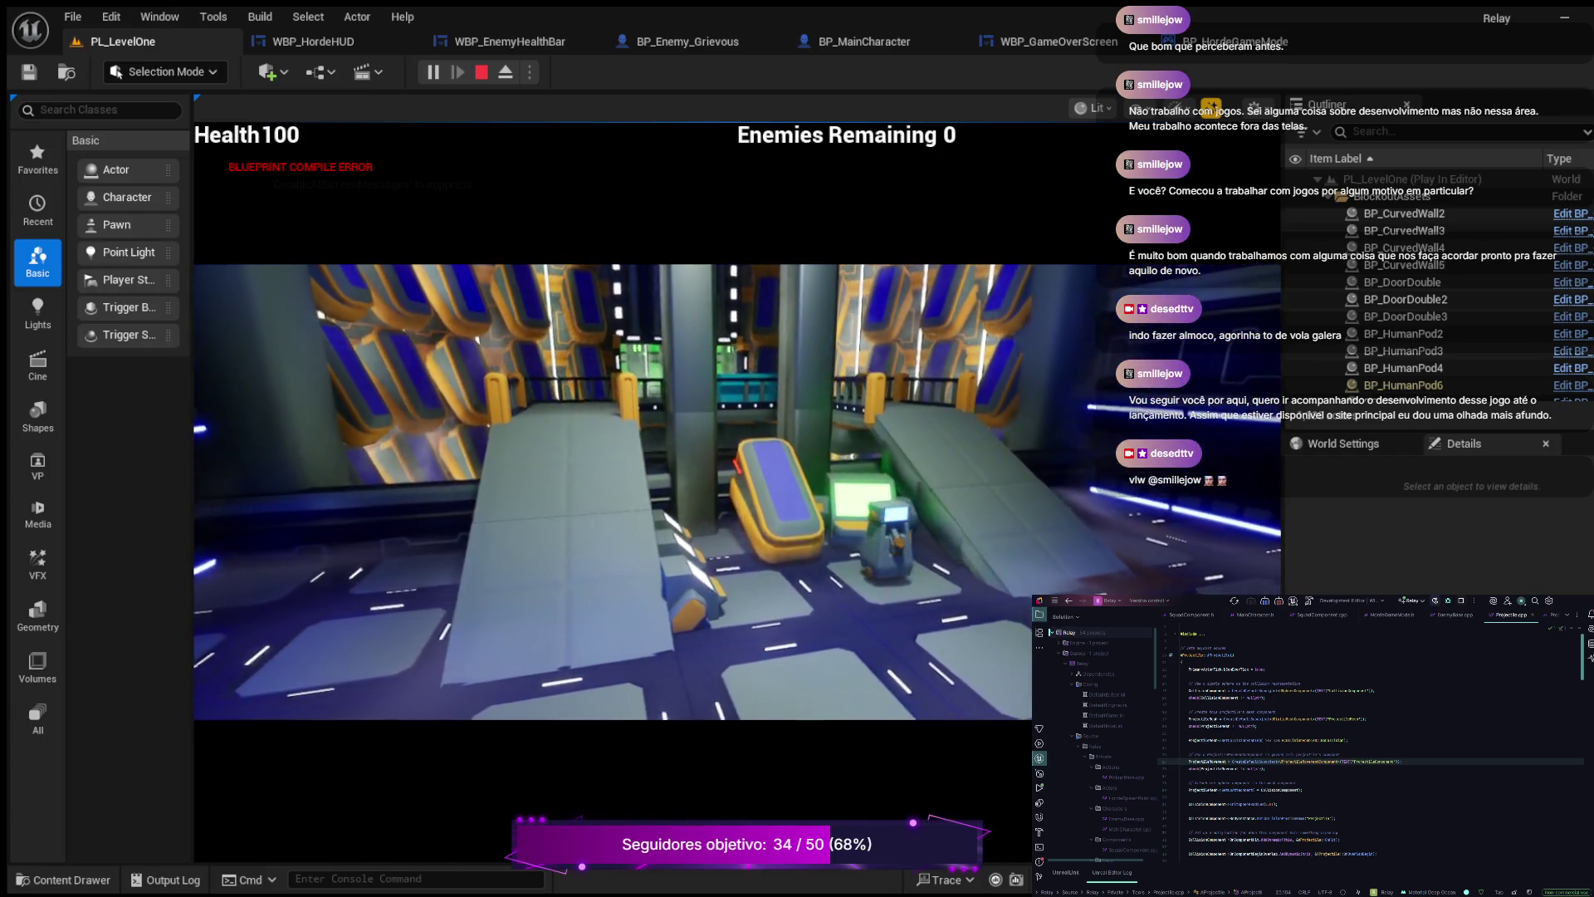
key(w)
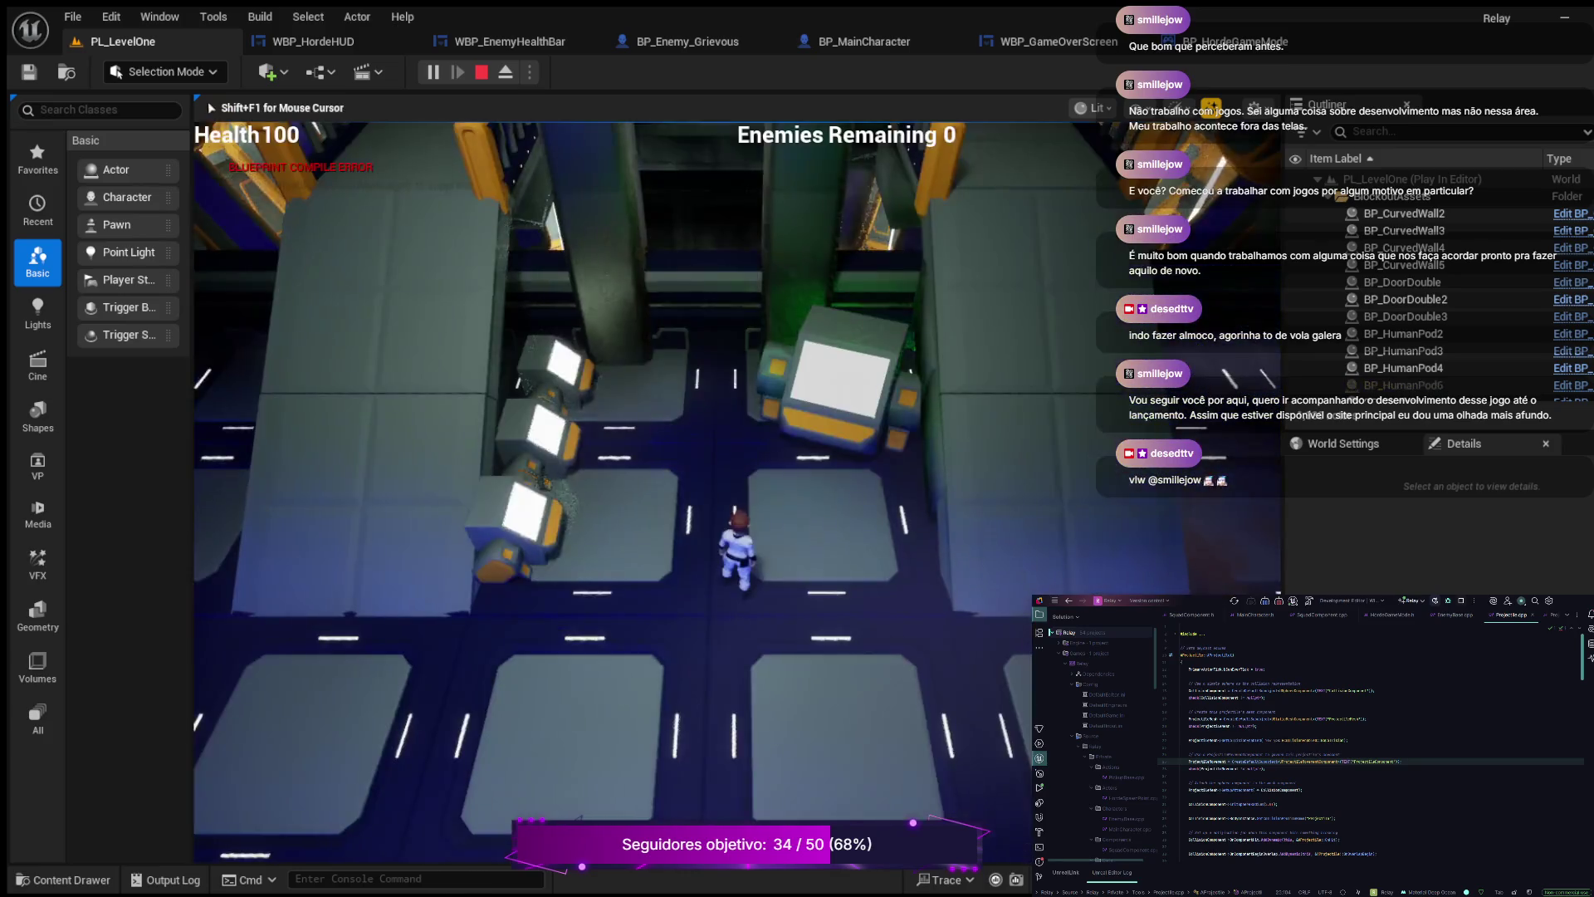
- Run the character past the terminals and up the ramp toward the enemies until GAME OVER
key(a)
key(w)
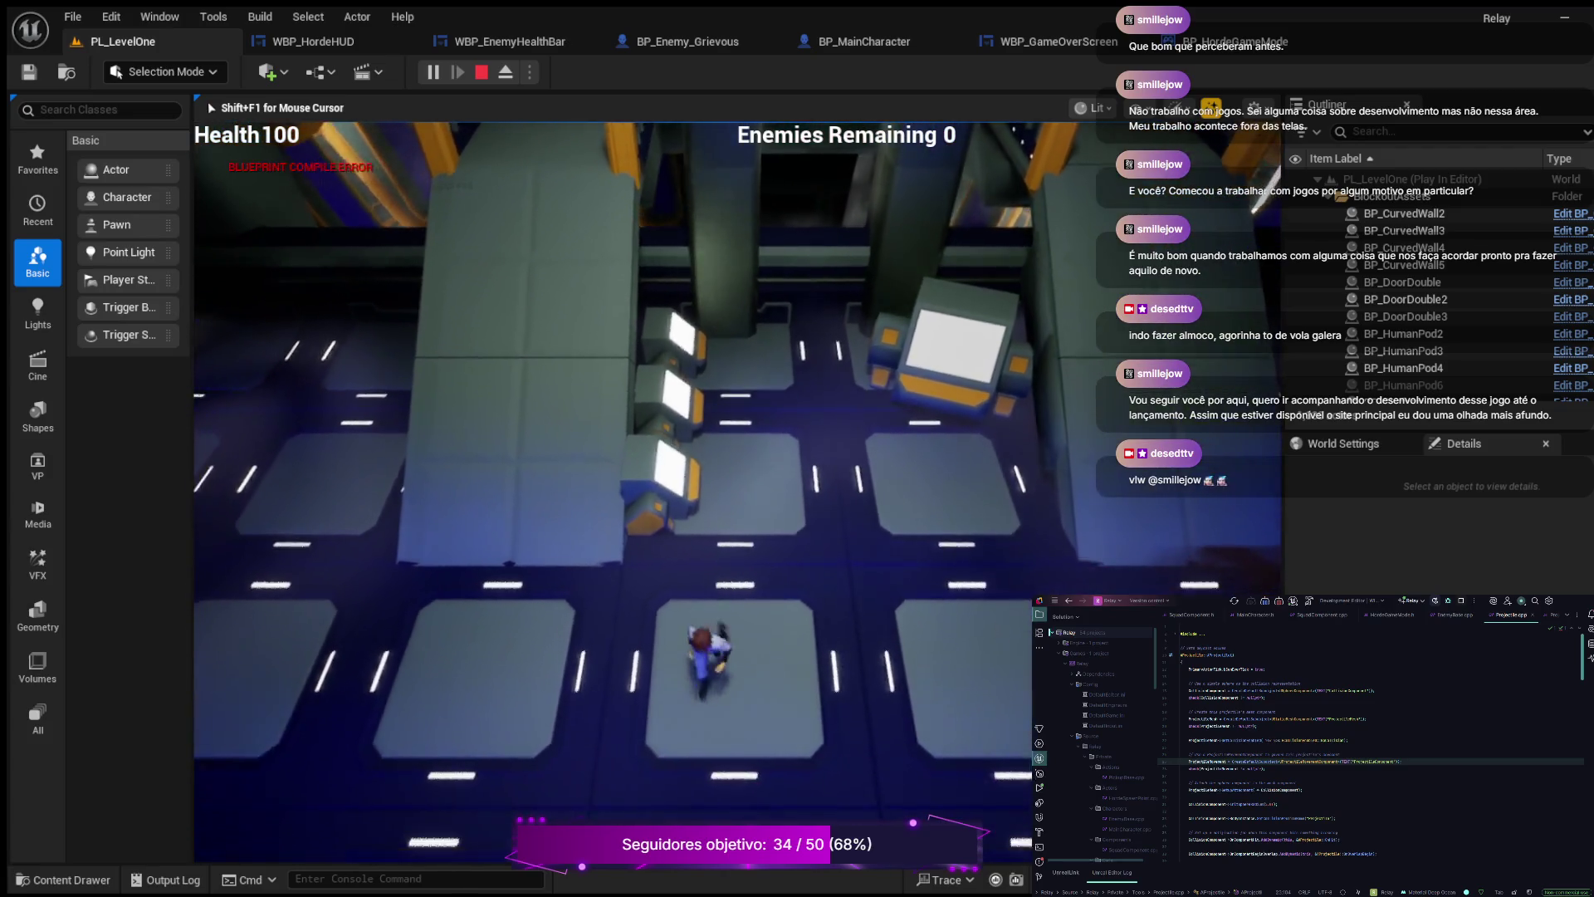
key(w)
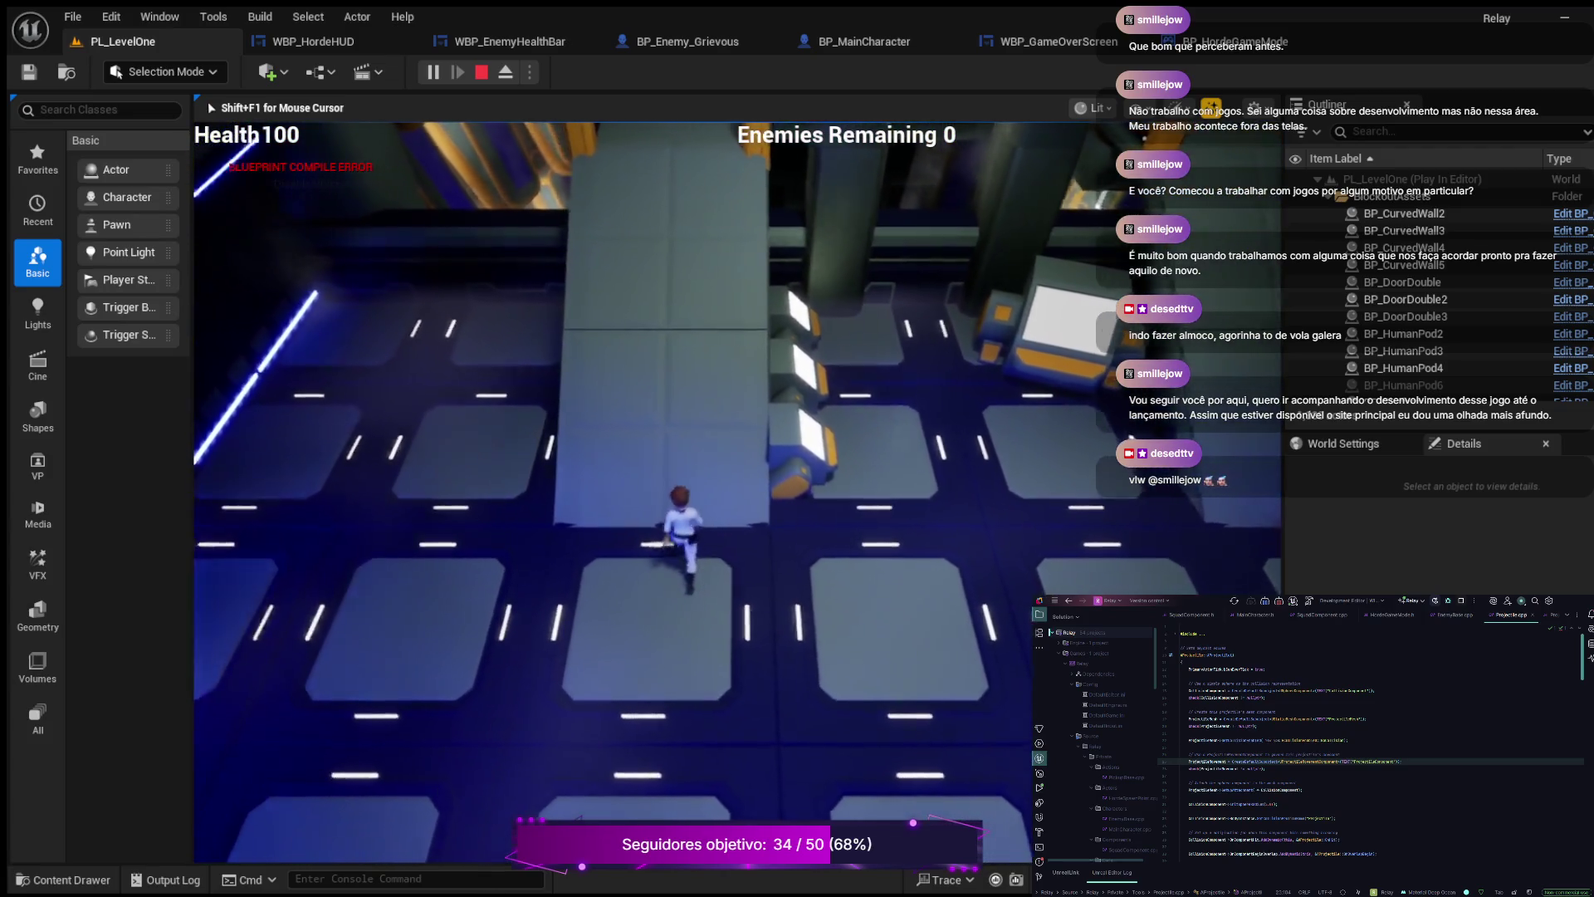
key(w)
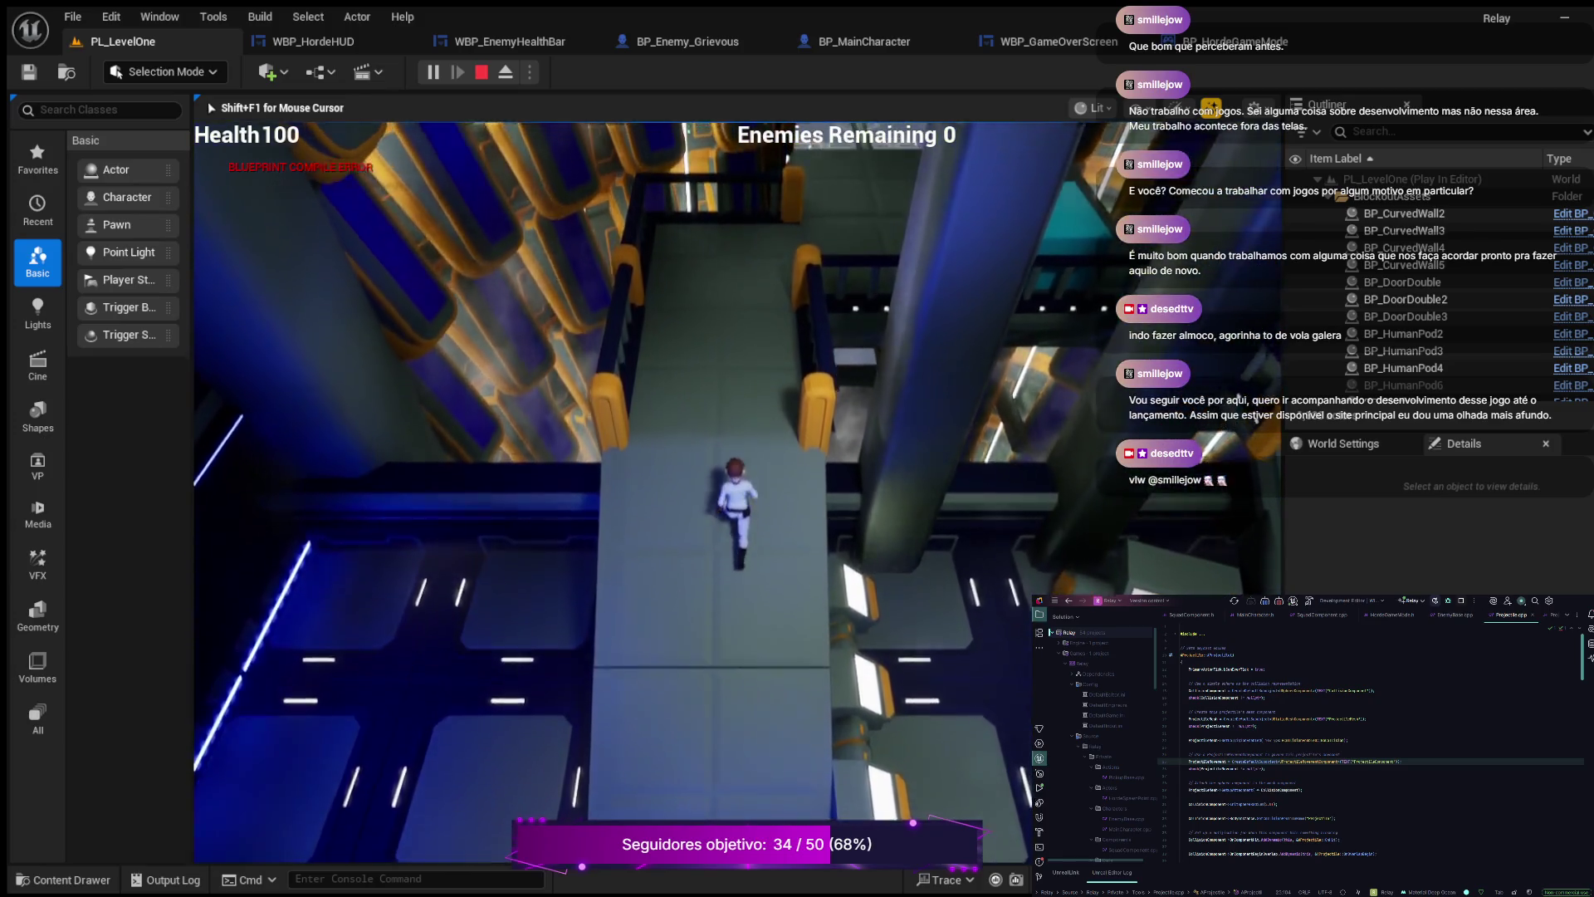
key(w)
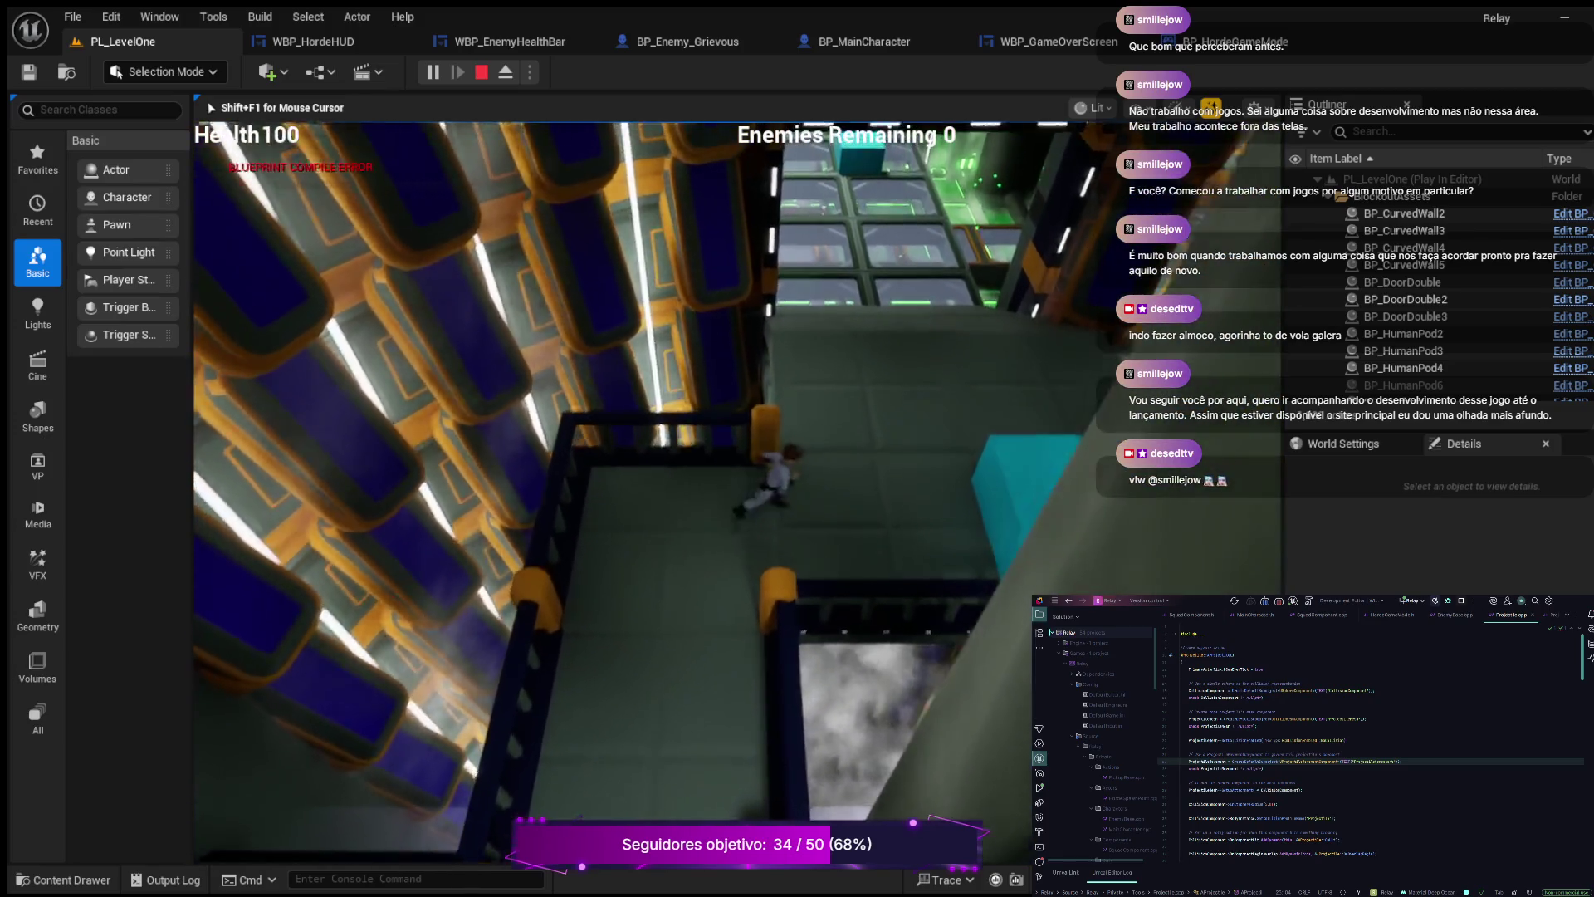
key(s)
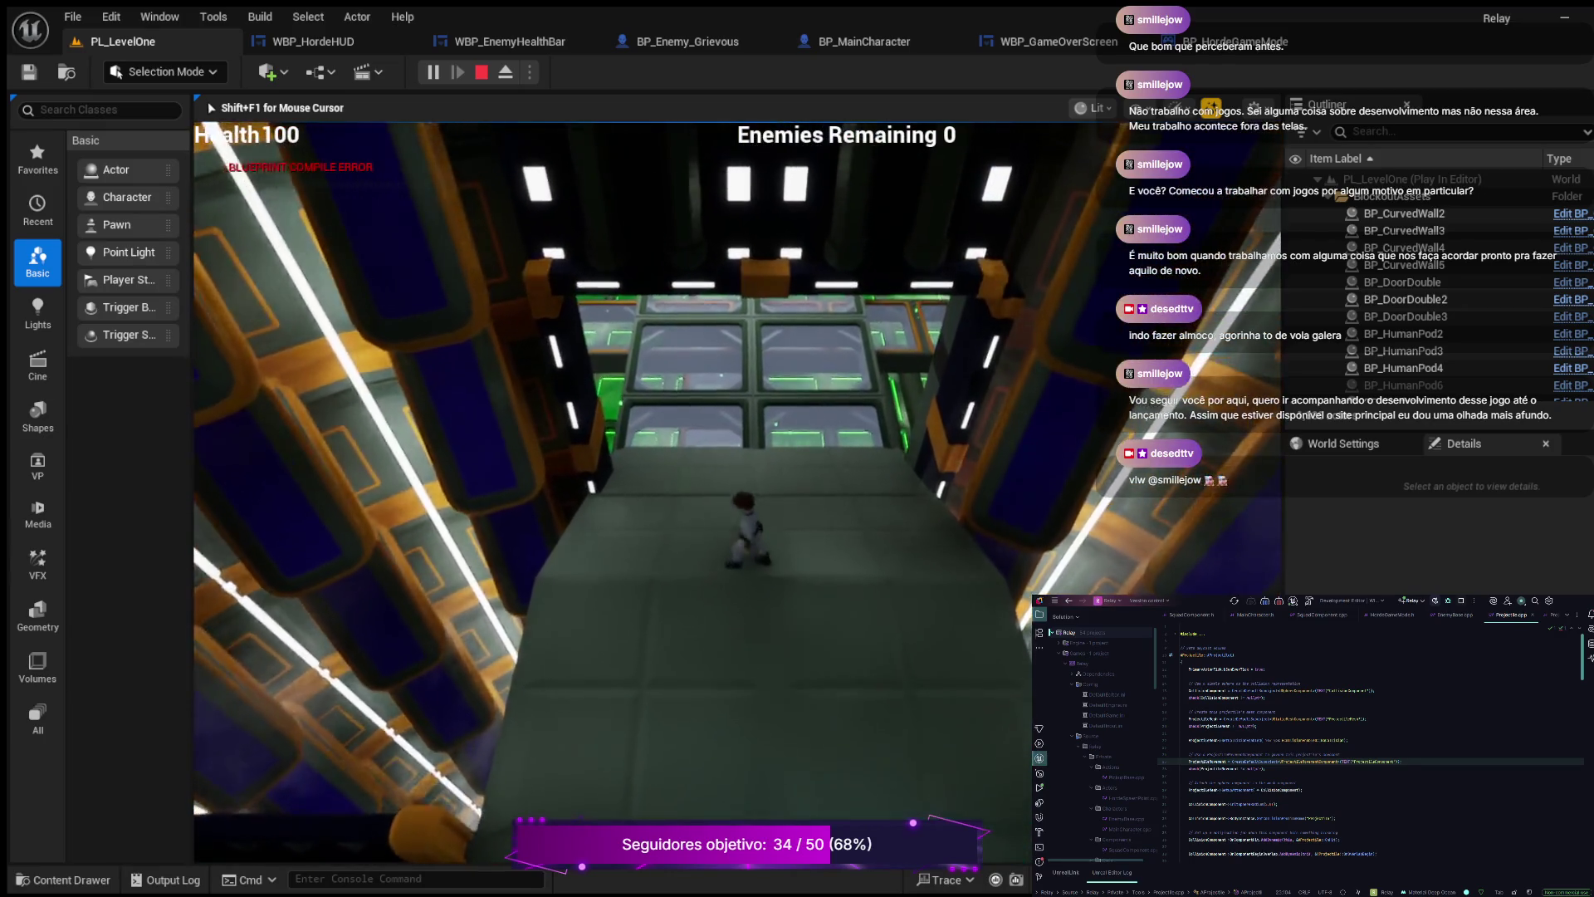
key(w)
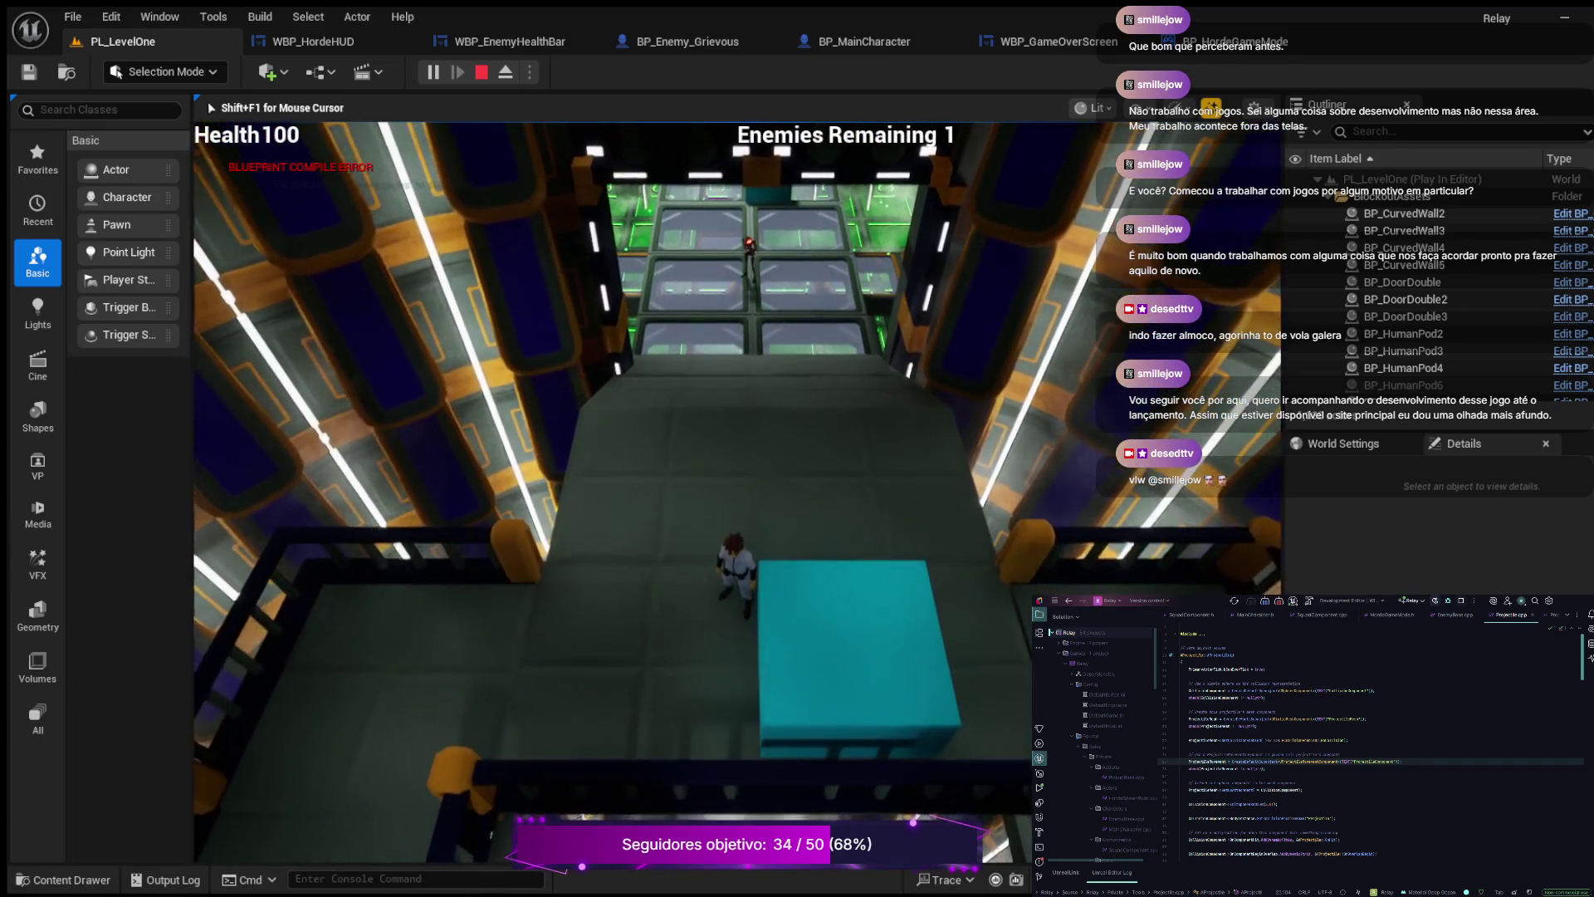
key(w)
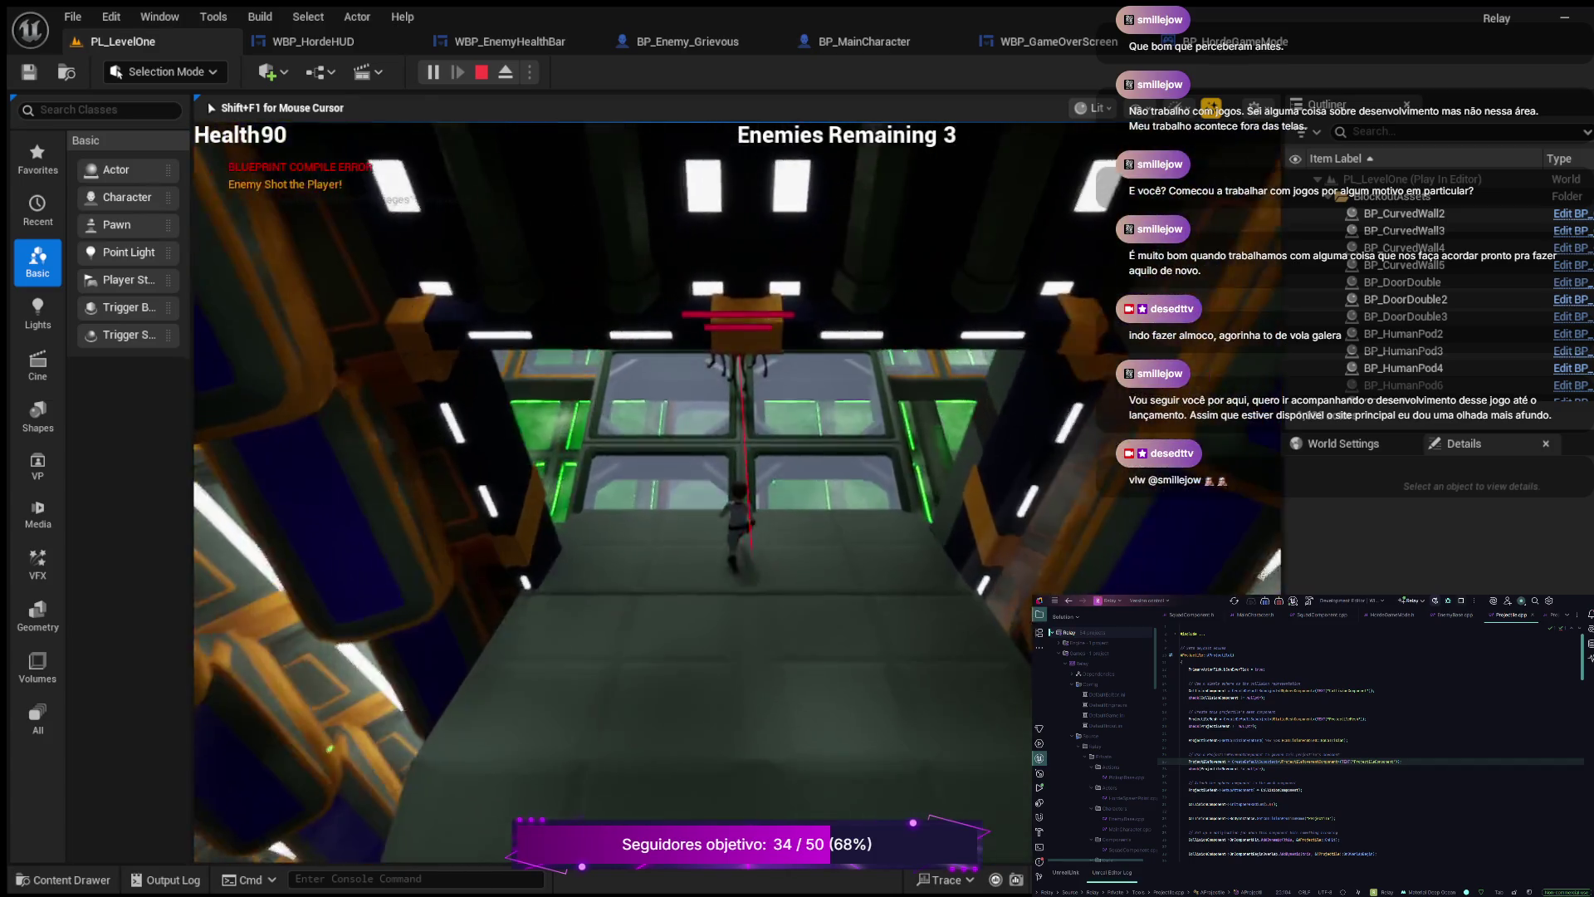
key(w)
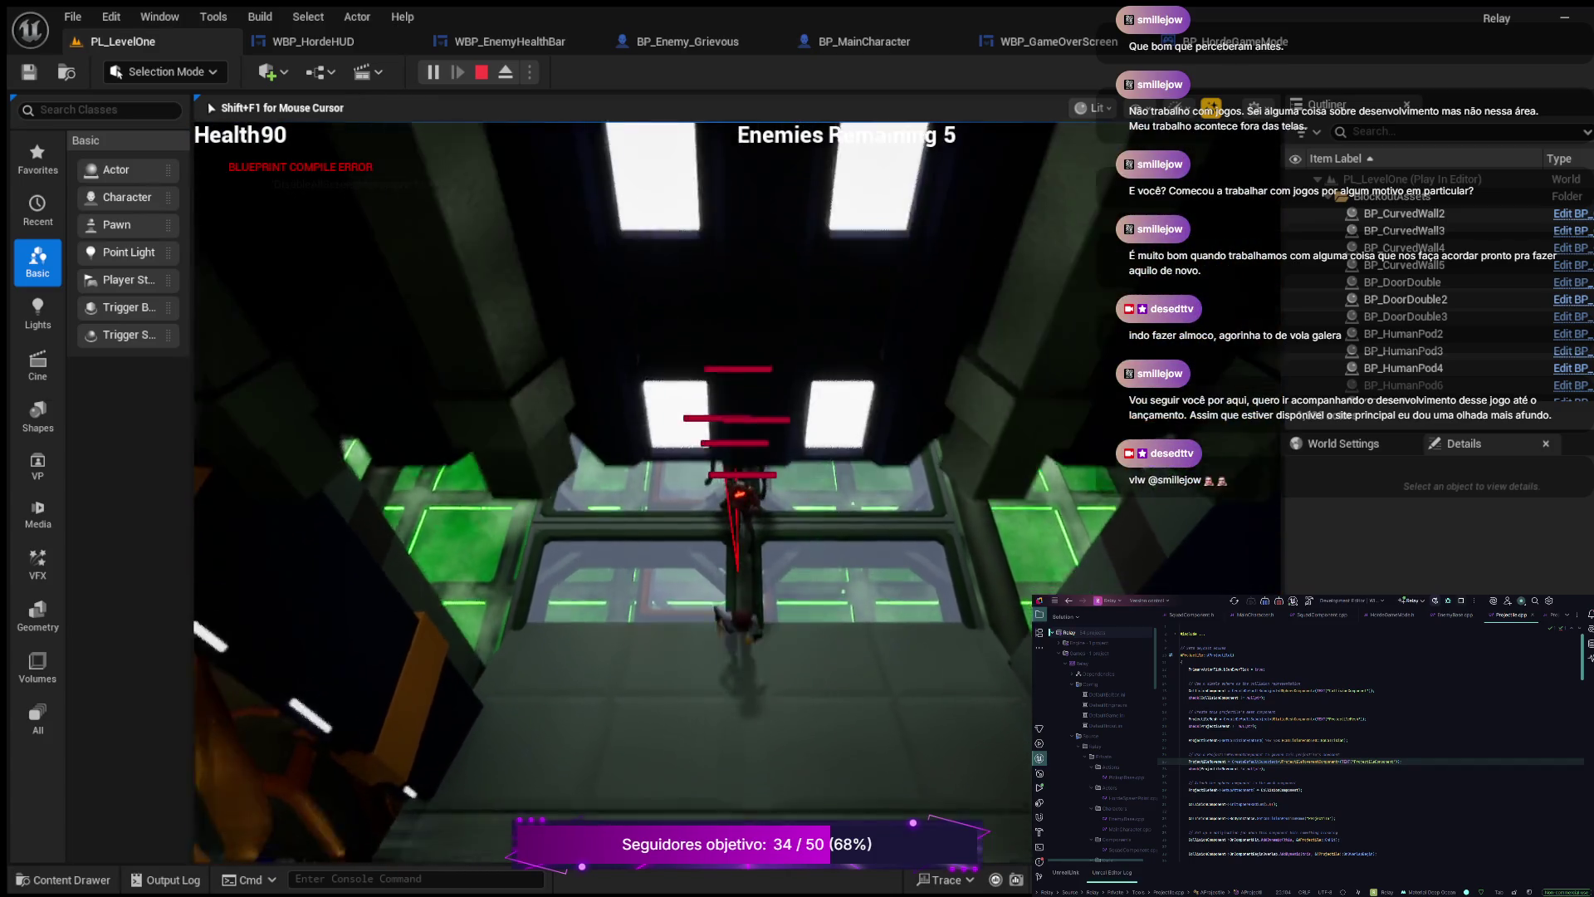
key(s)
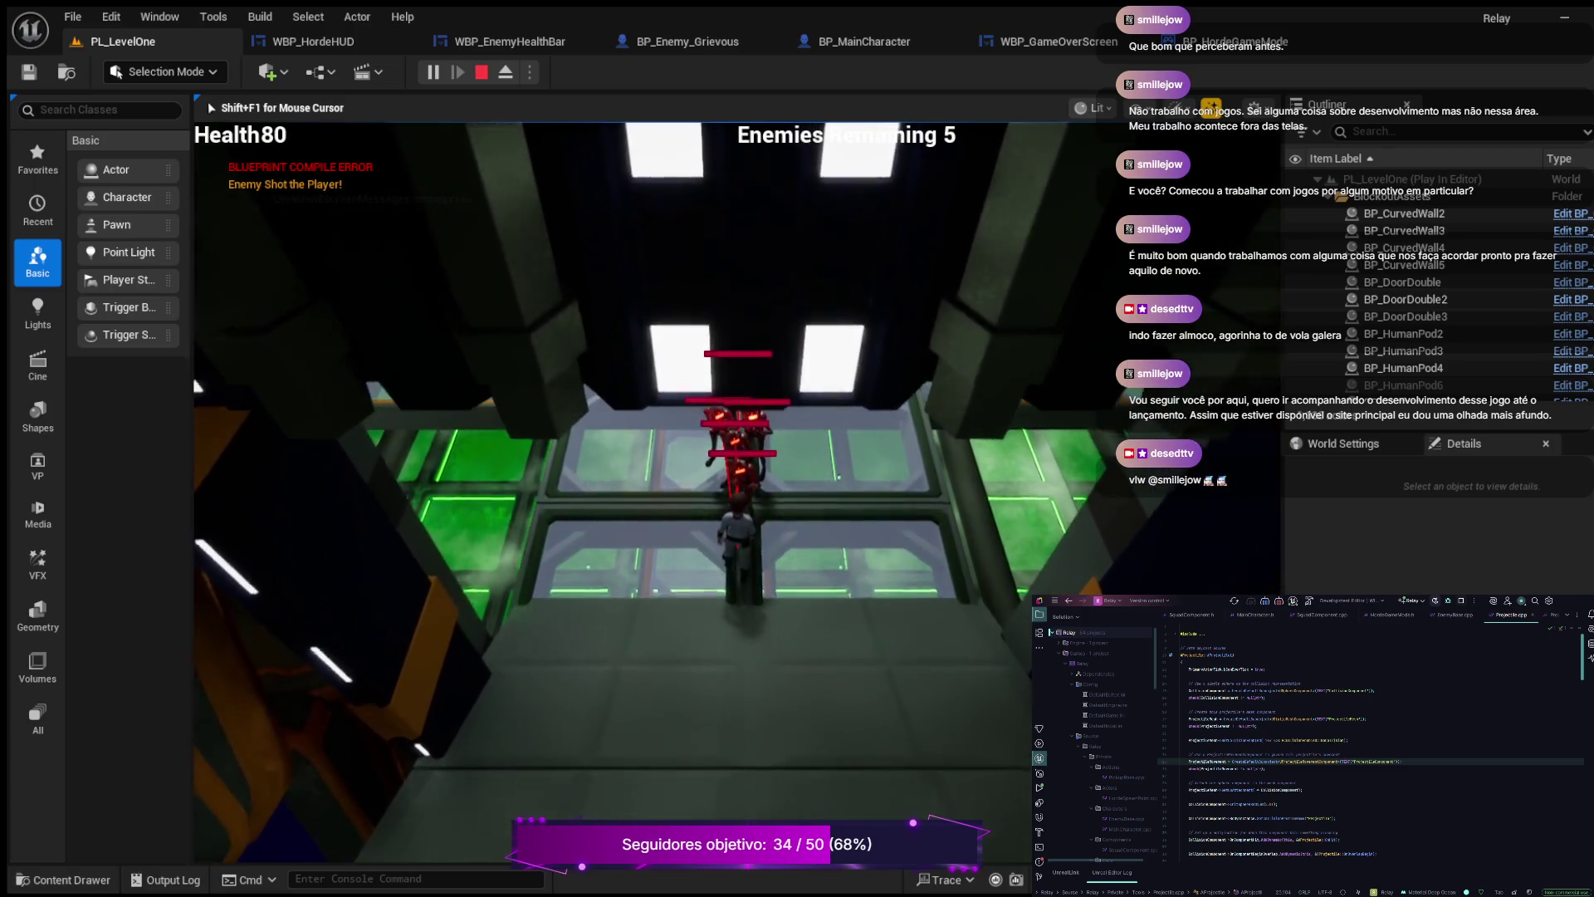
key(w)
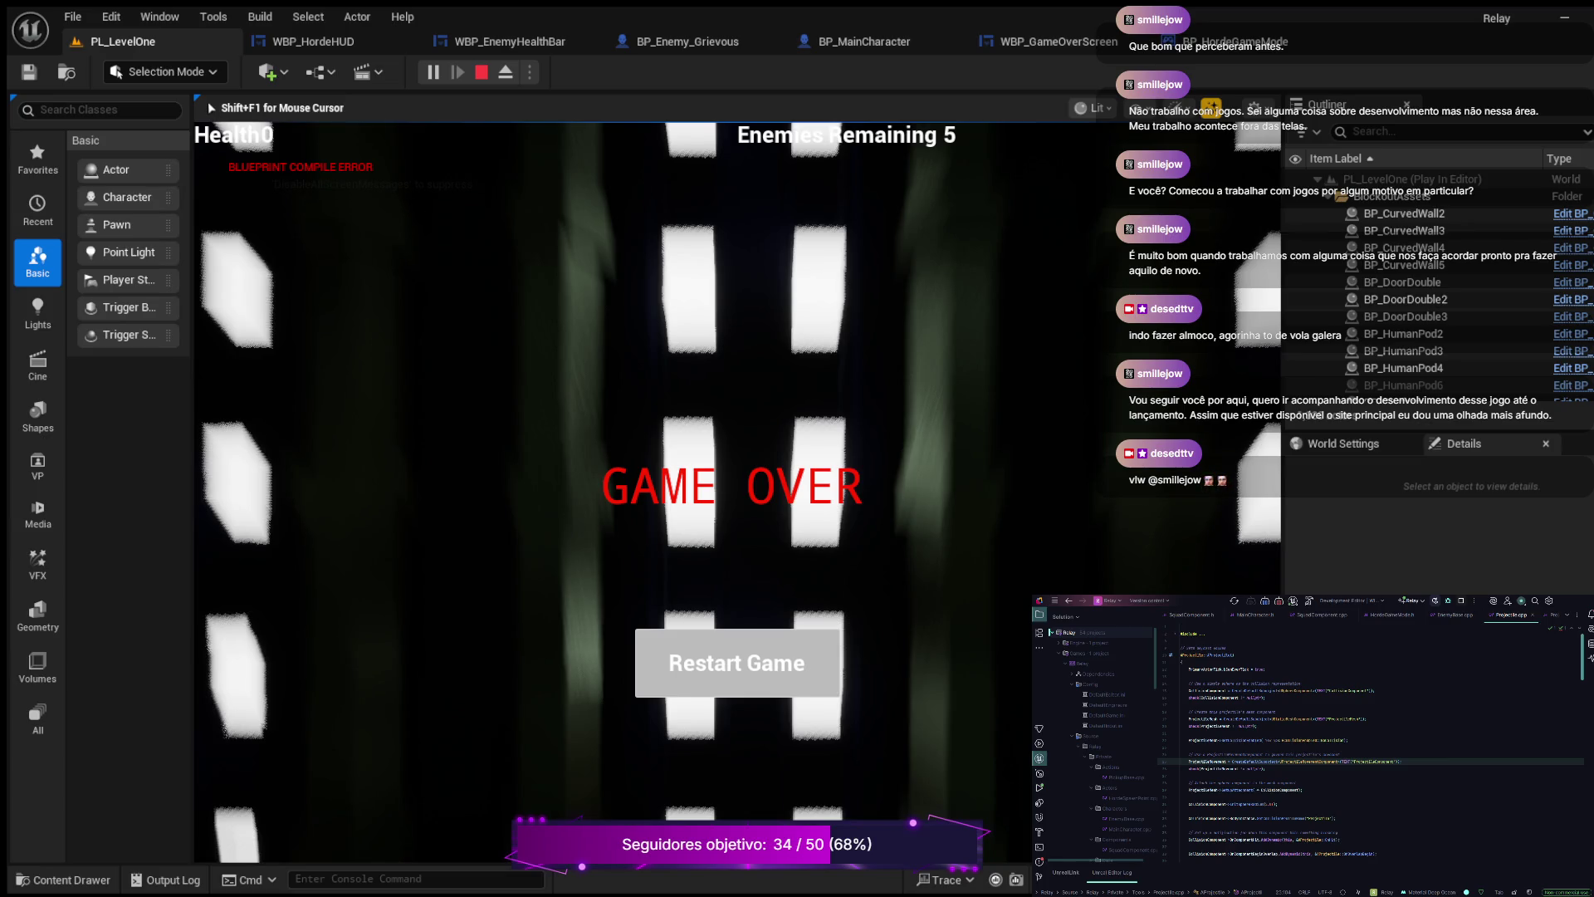
- Stop the Play-in-Editor session with Esc to get back to the PL_LevelOne viewport
key(Escape)
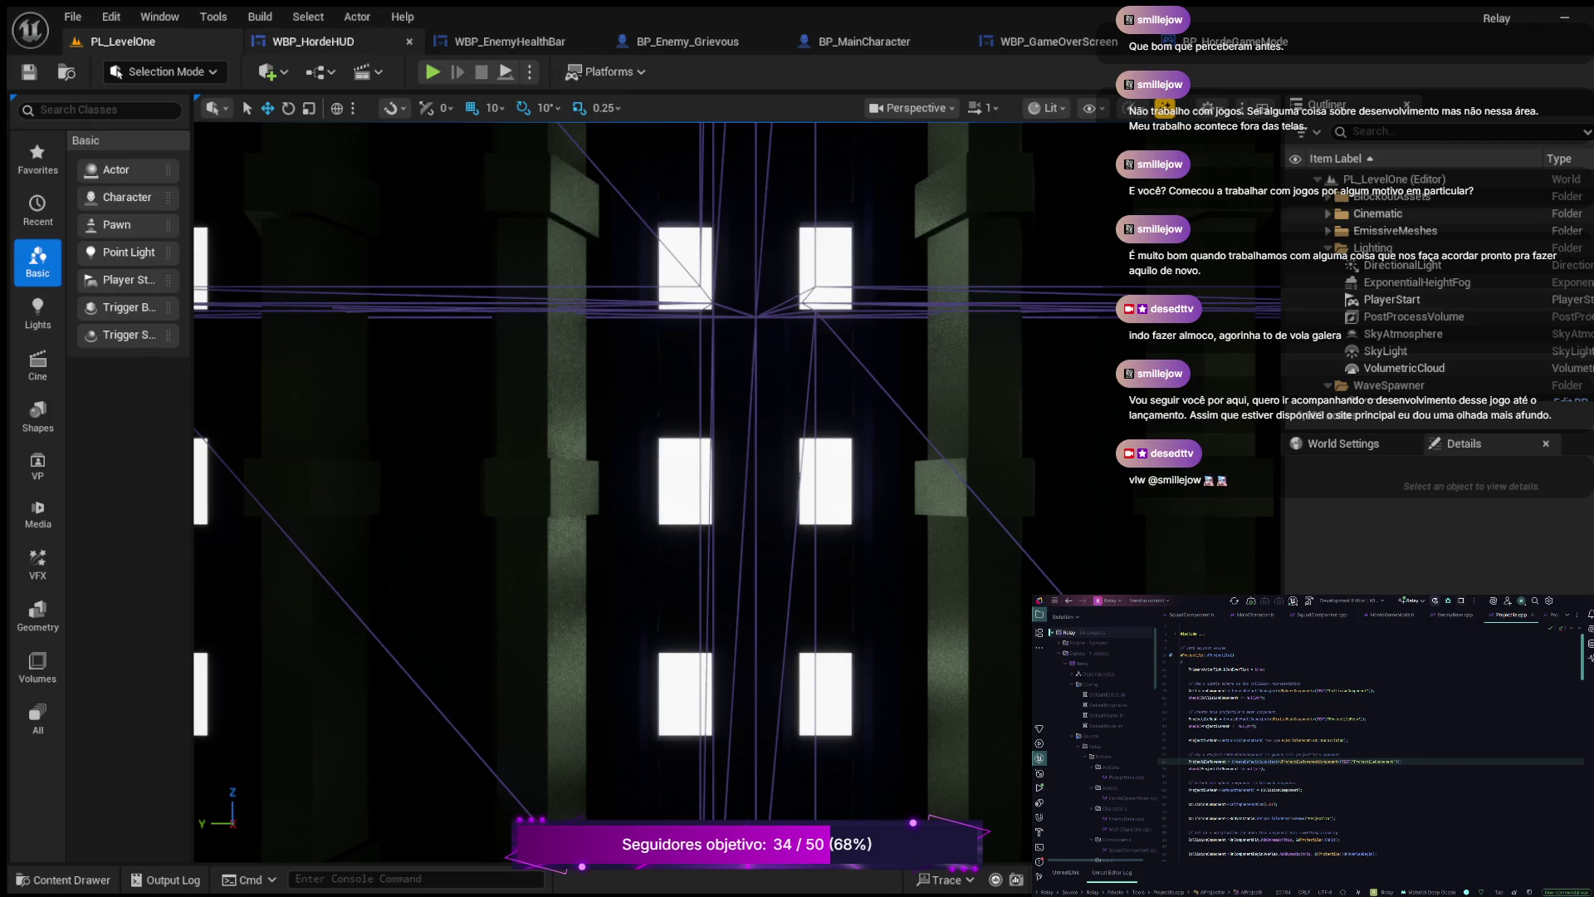
- Check WBP_HordeHUD, return to PL_LevelOne, and open the blend_converter Blueprints folder
click(314, 41)
click(123, 40)
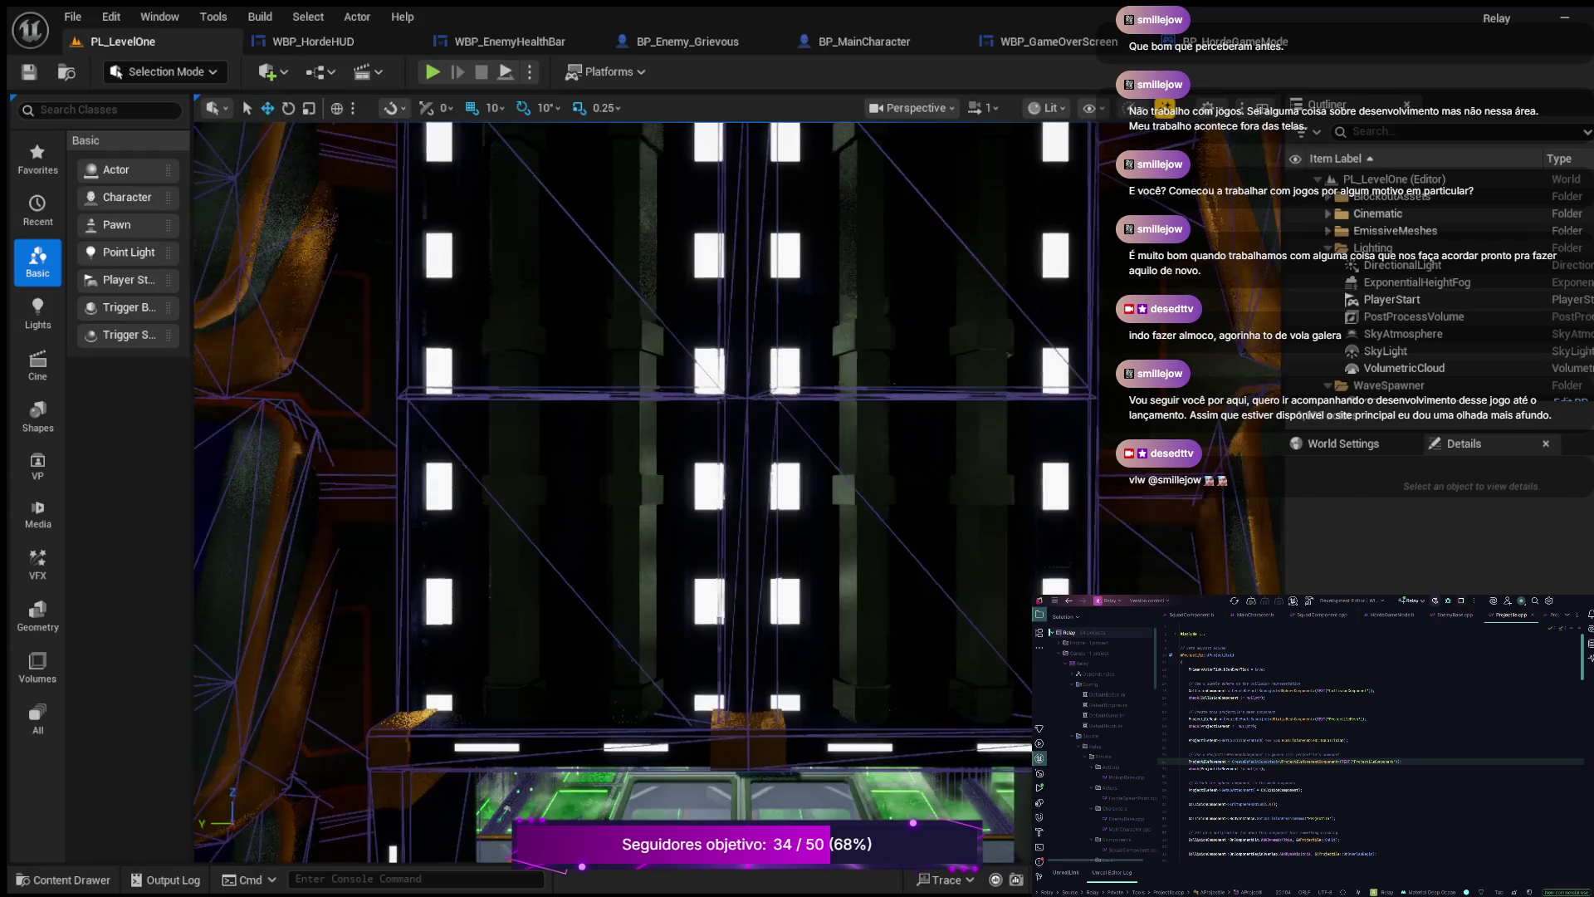
key(ctrl+space)
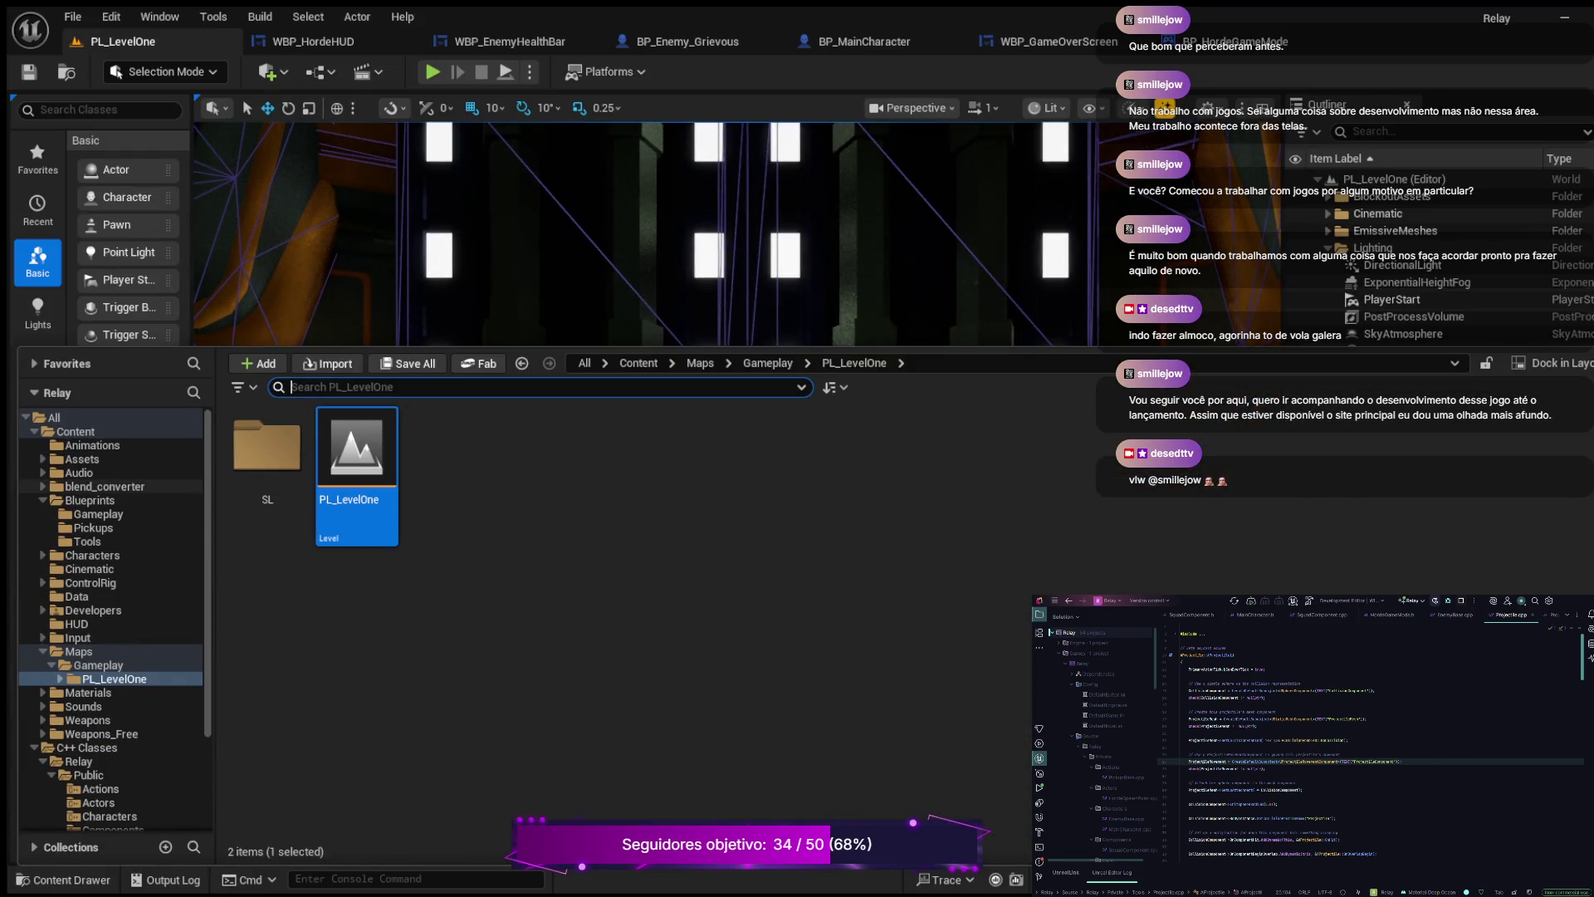
click(105, 487)
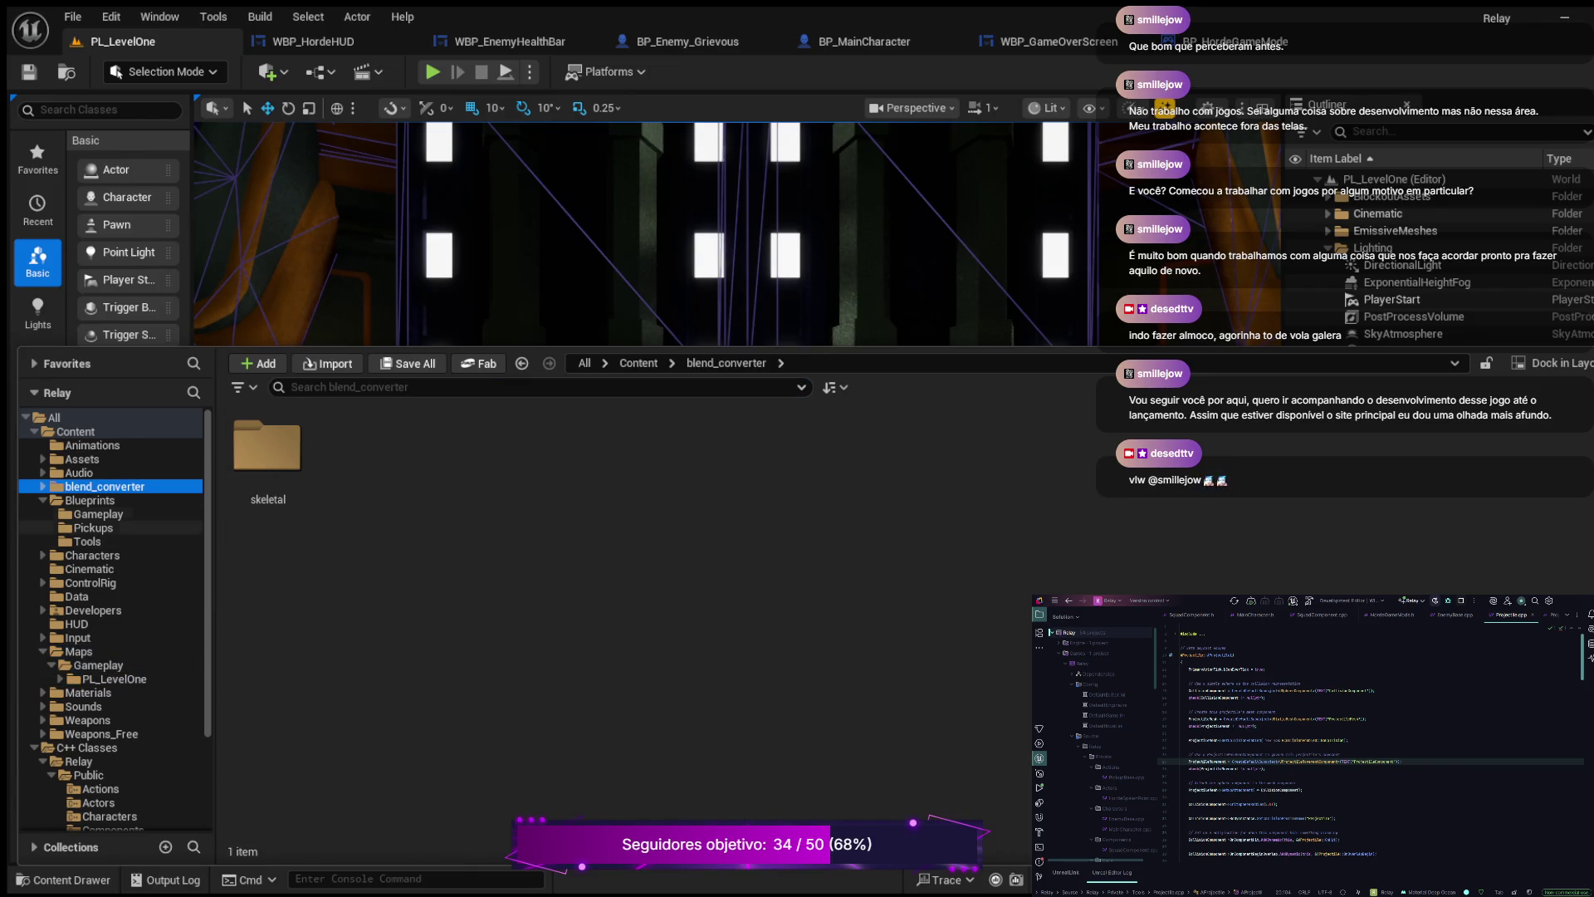
click(90, 499)
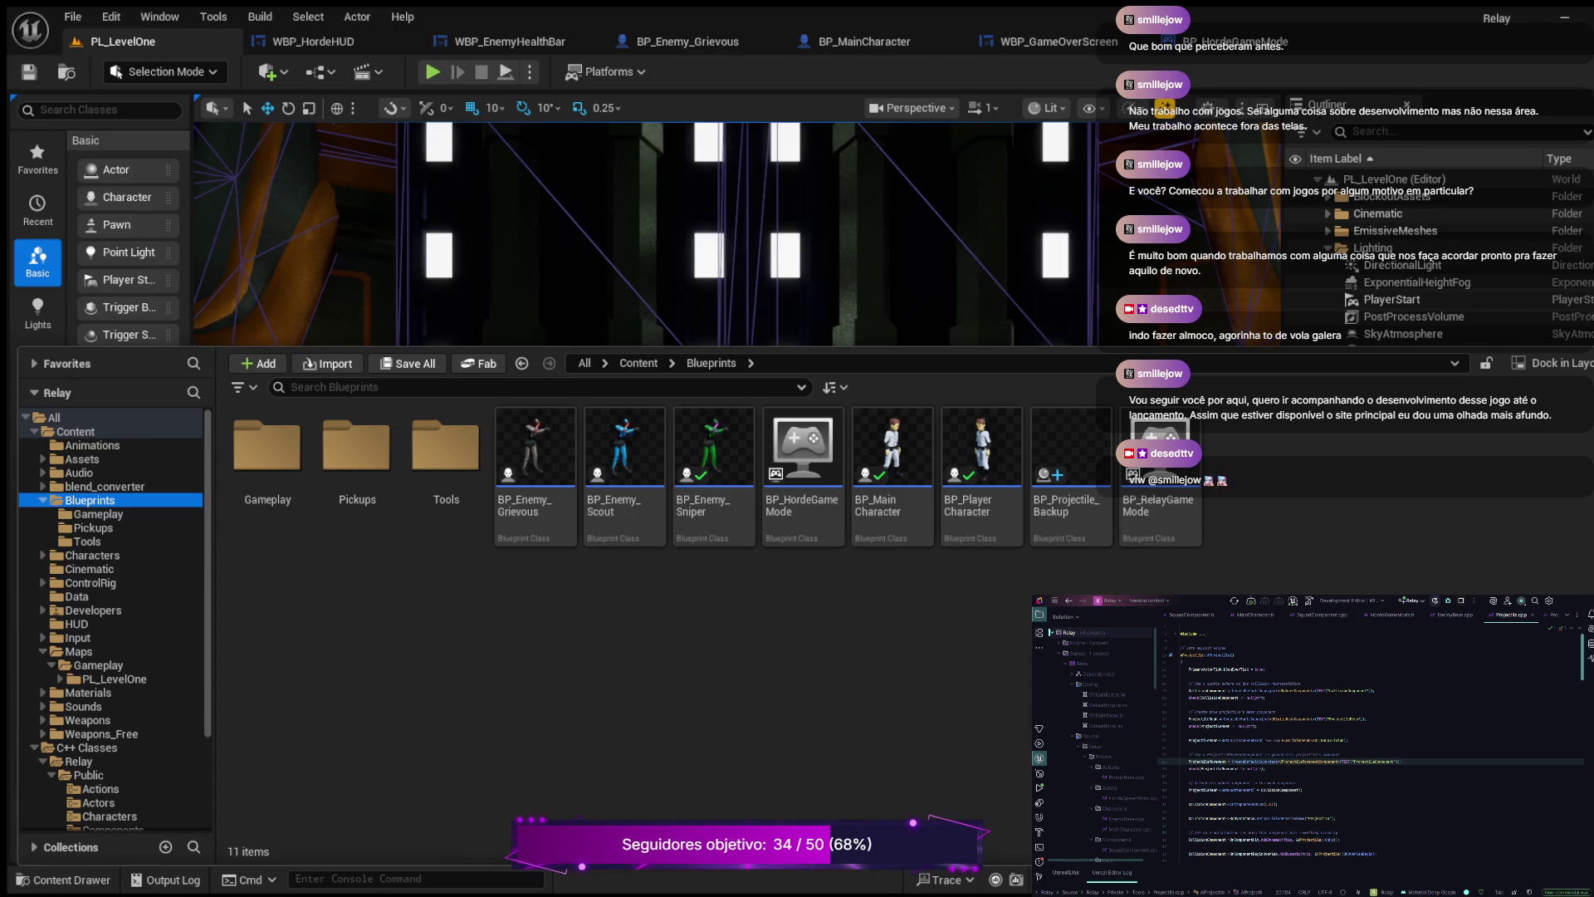
key(ctrl+space)
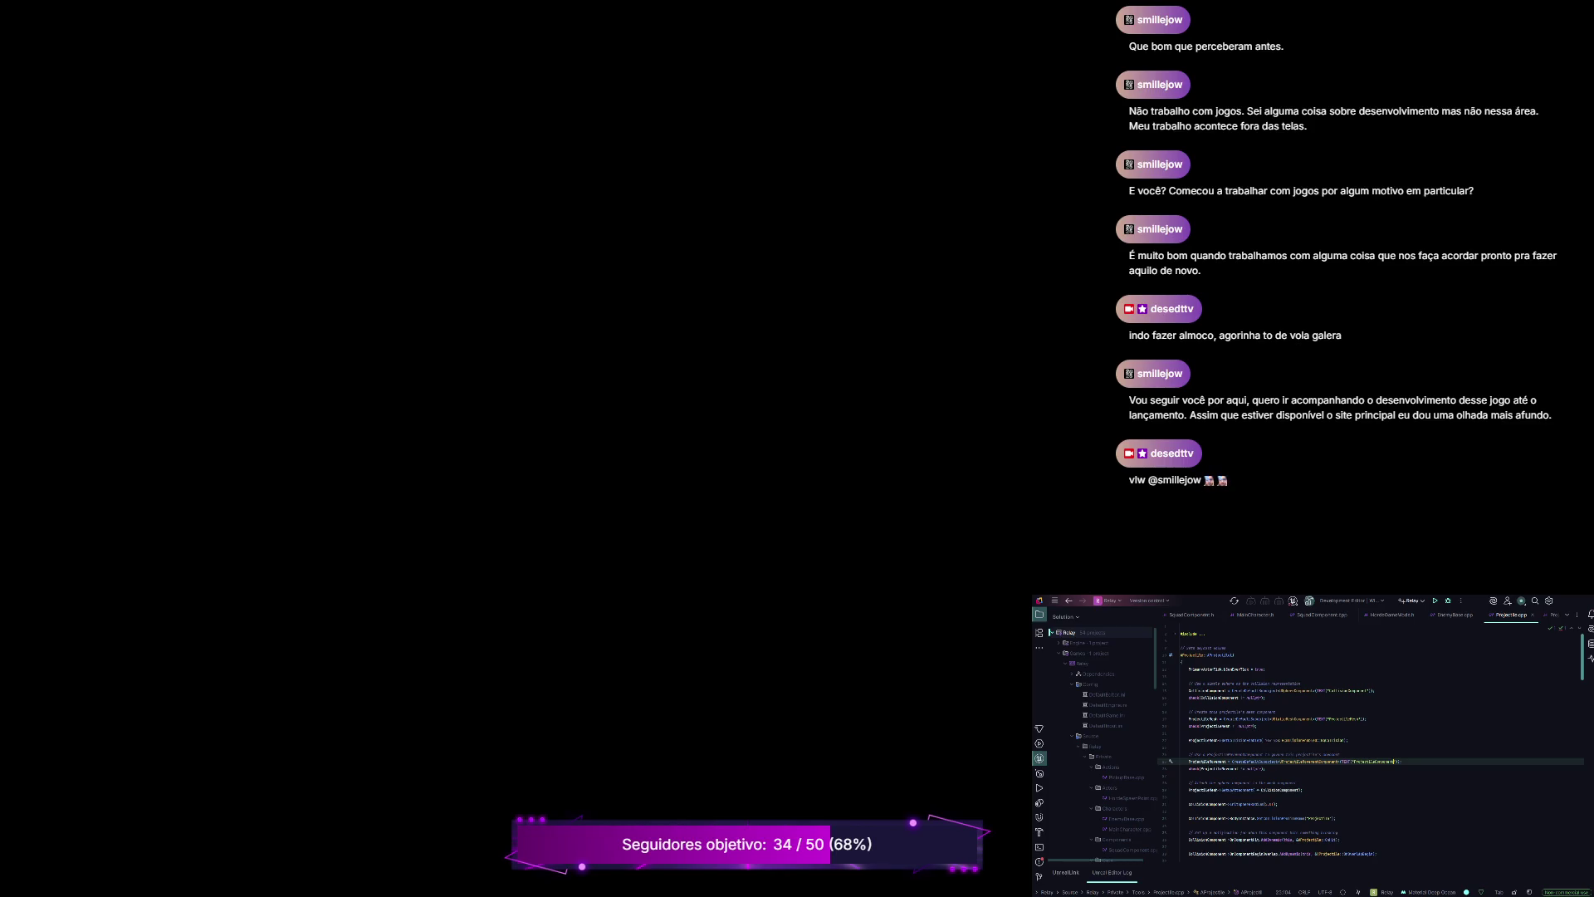
key(ctrl+shift+b)
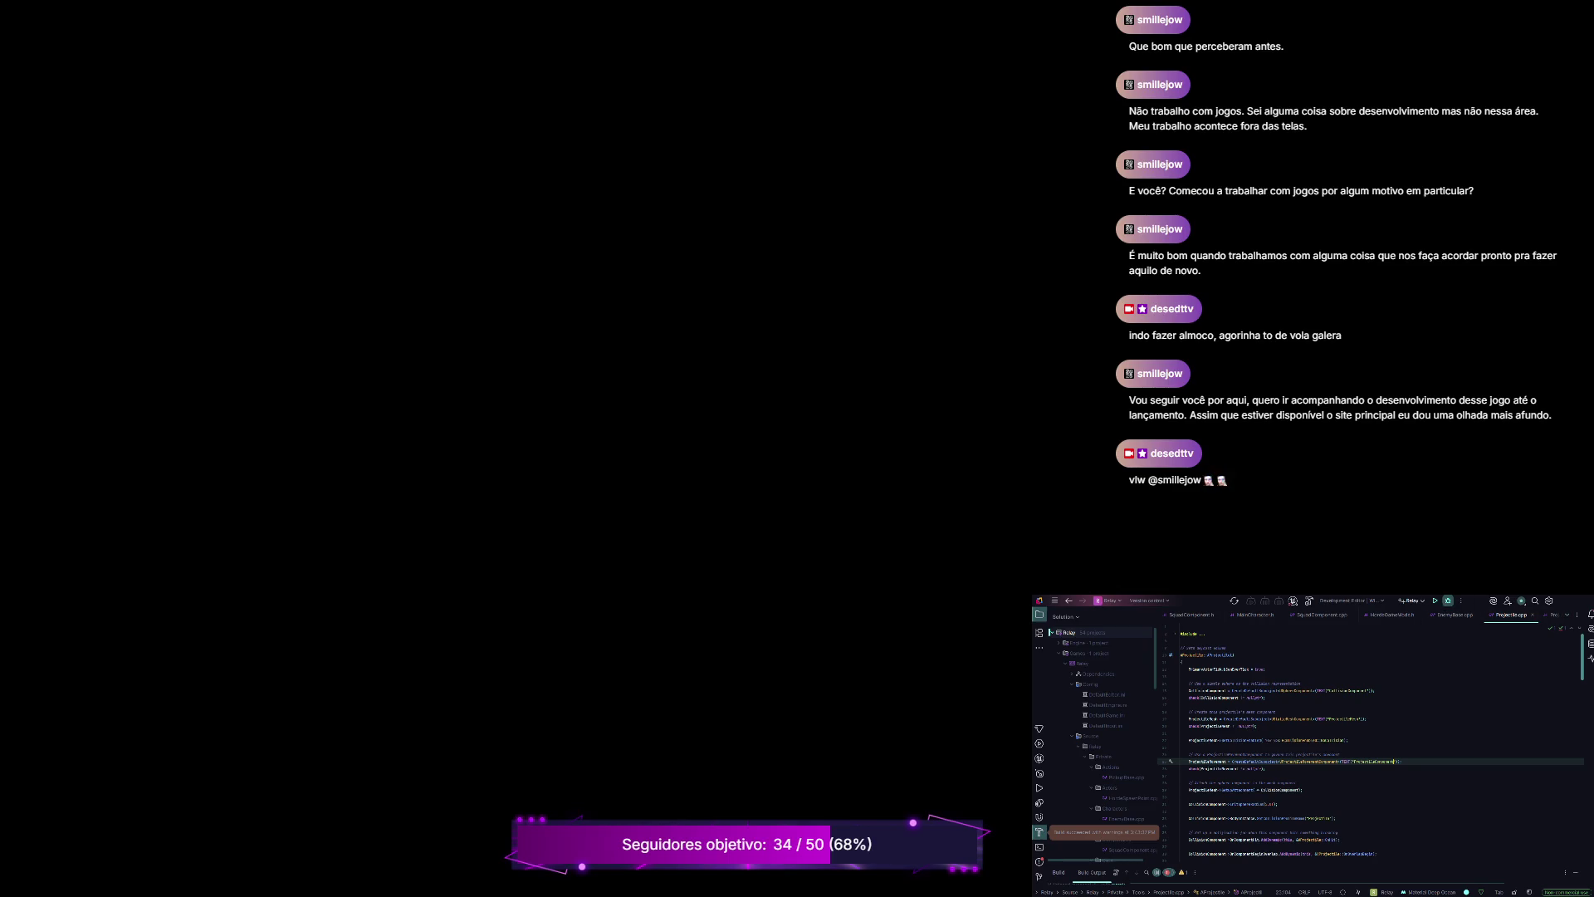
click(1434, 600)
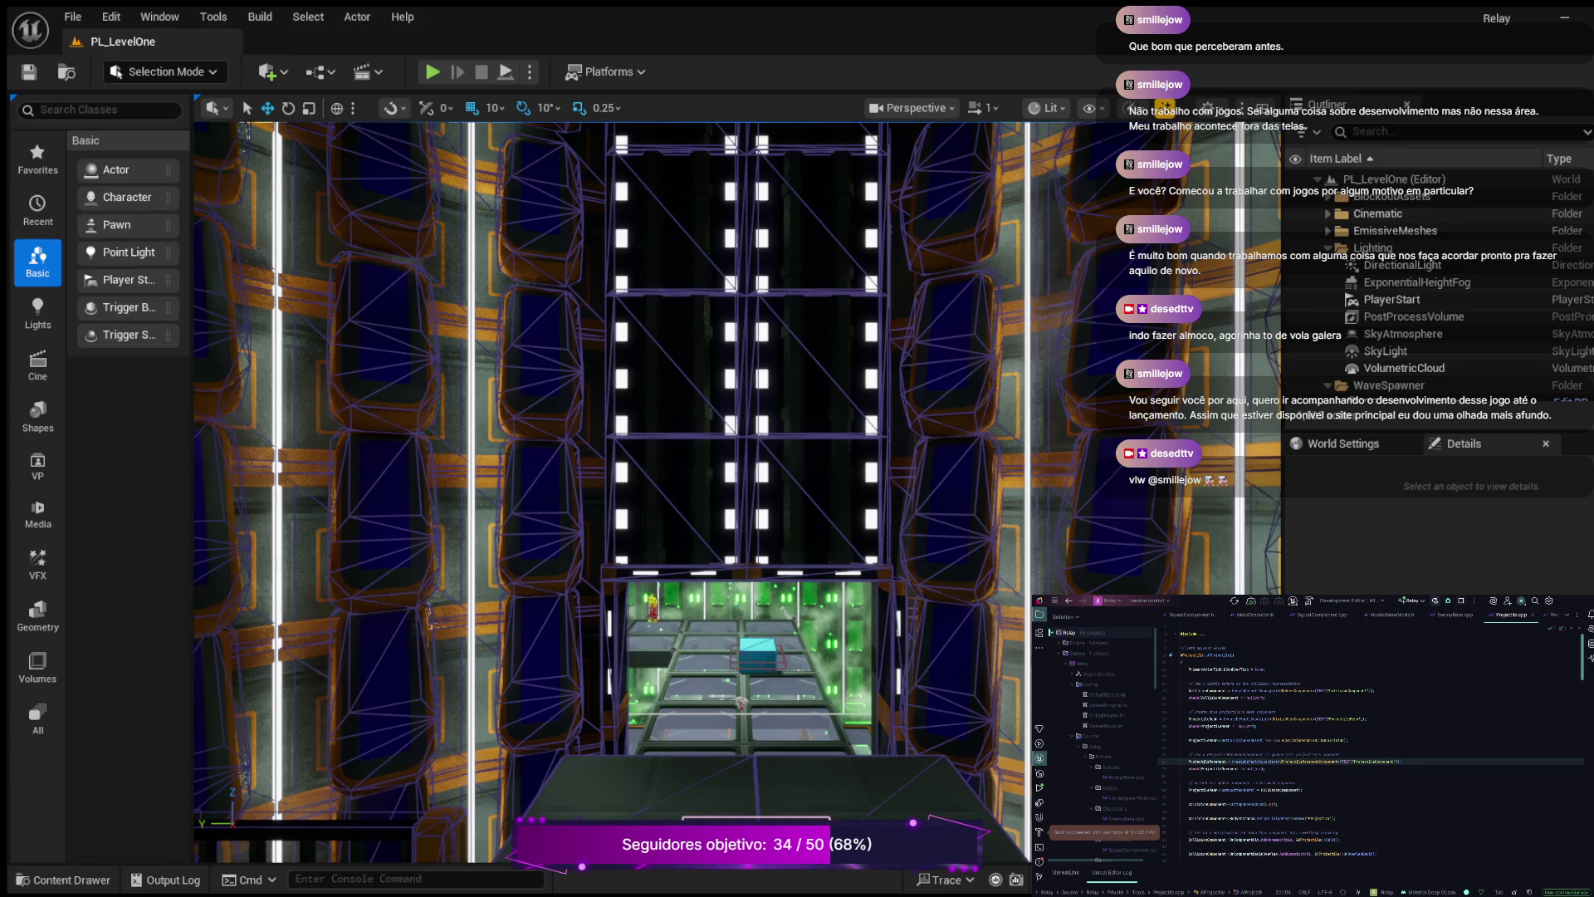
click(71, 879)
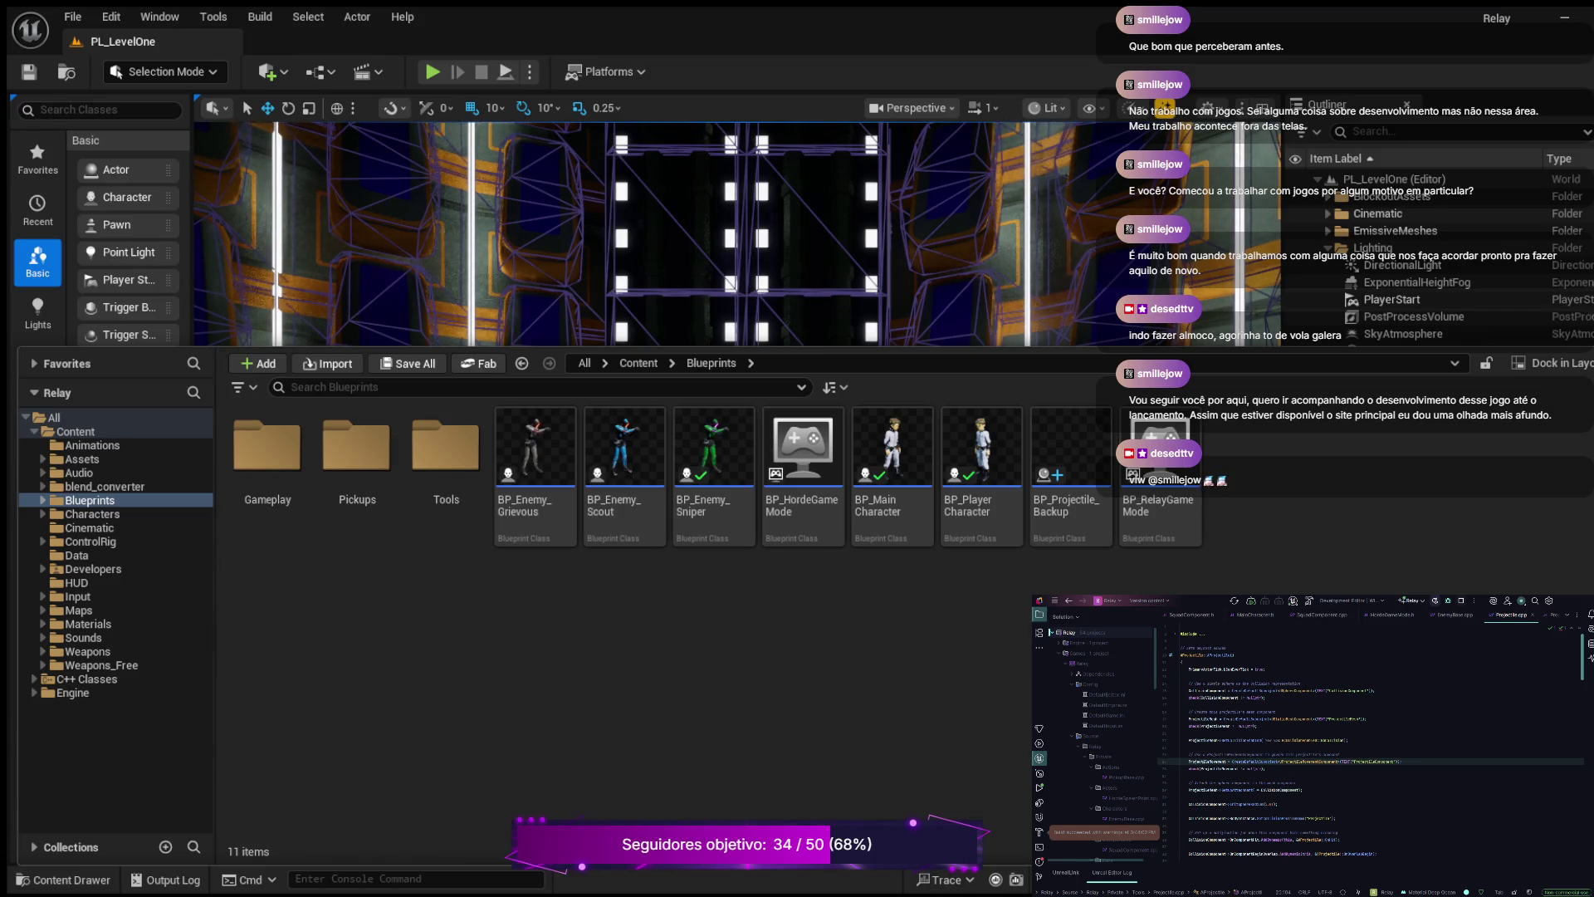
key(ctrl+space)
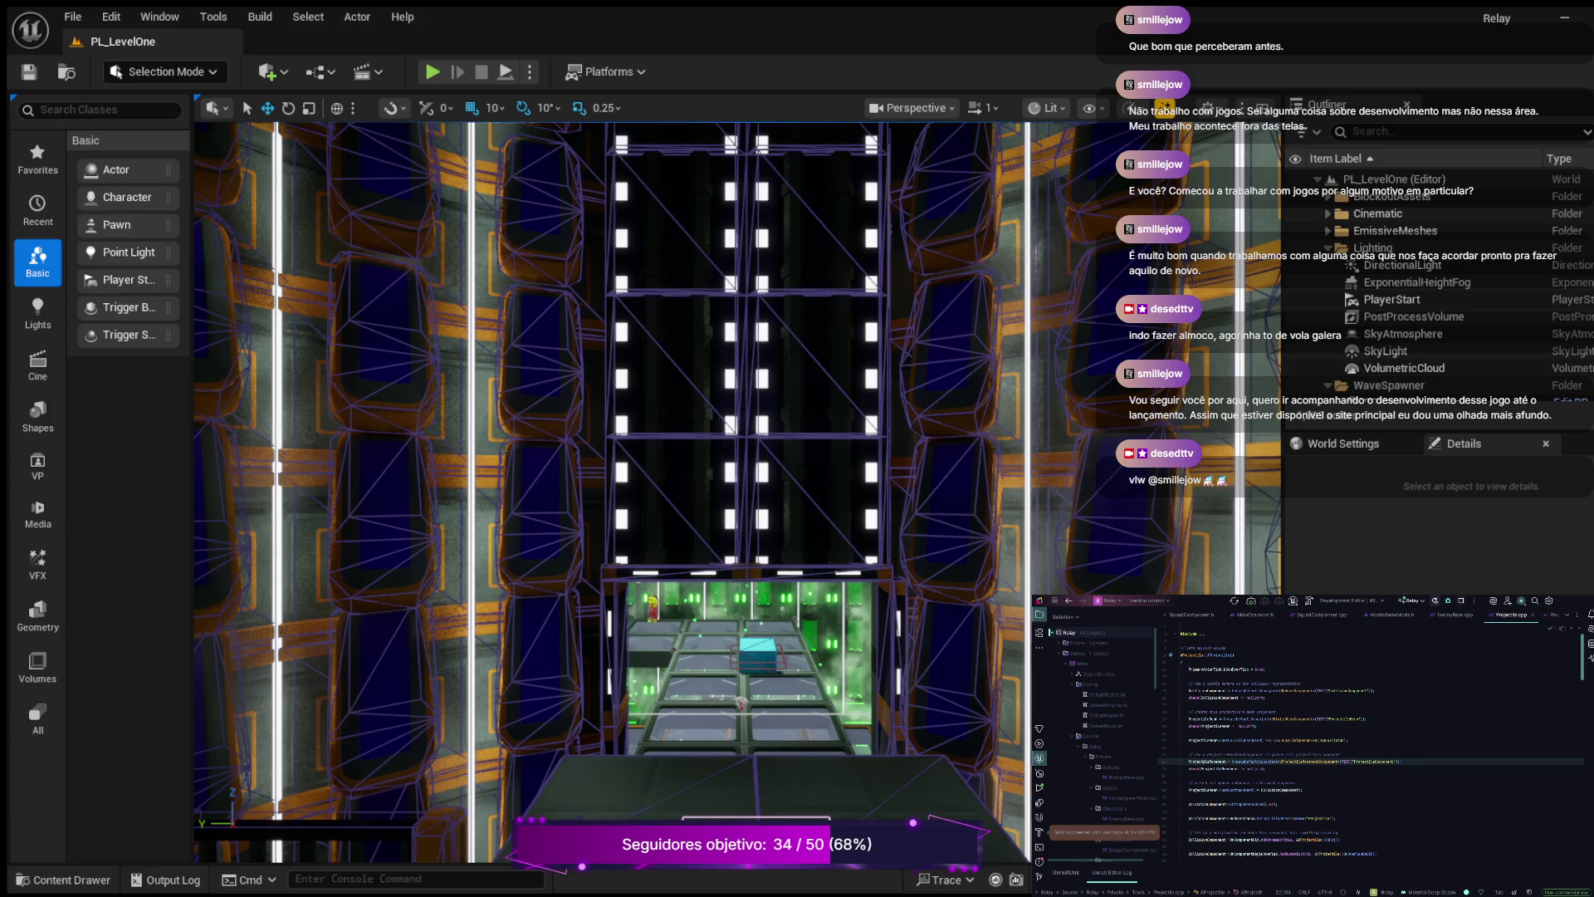
- Toggle the Content Drawer, scroll the viewport along the corridor, then reopen Content > Blueprints
click(62, 880)
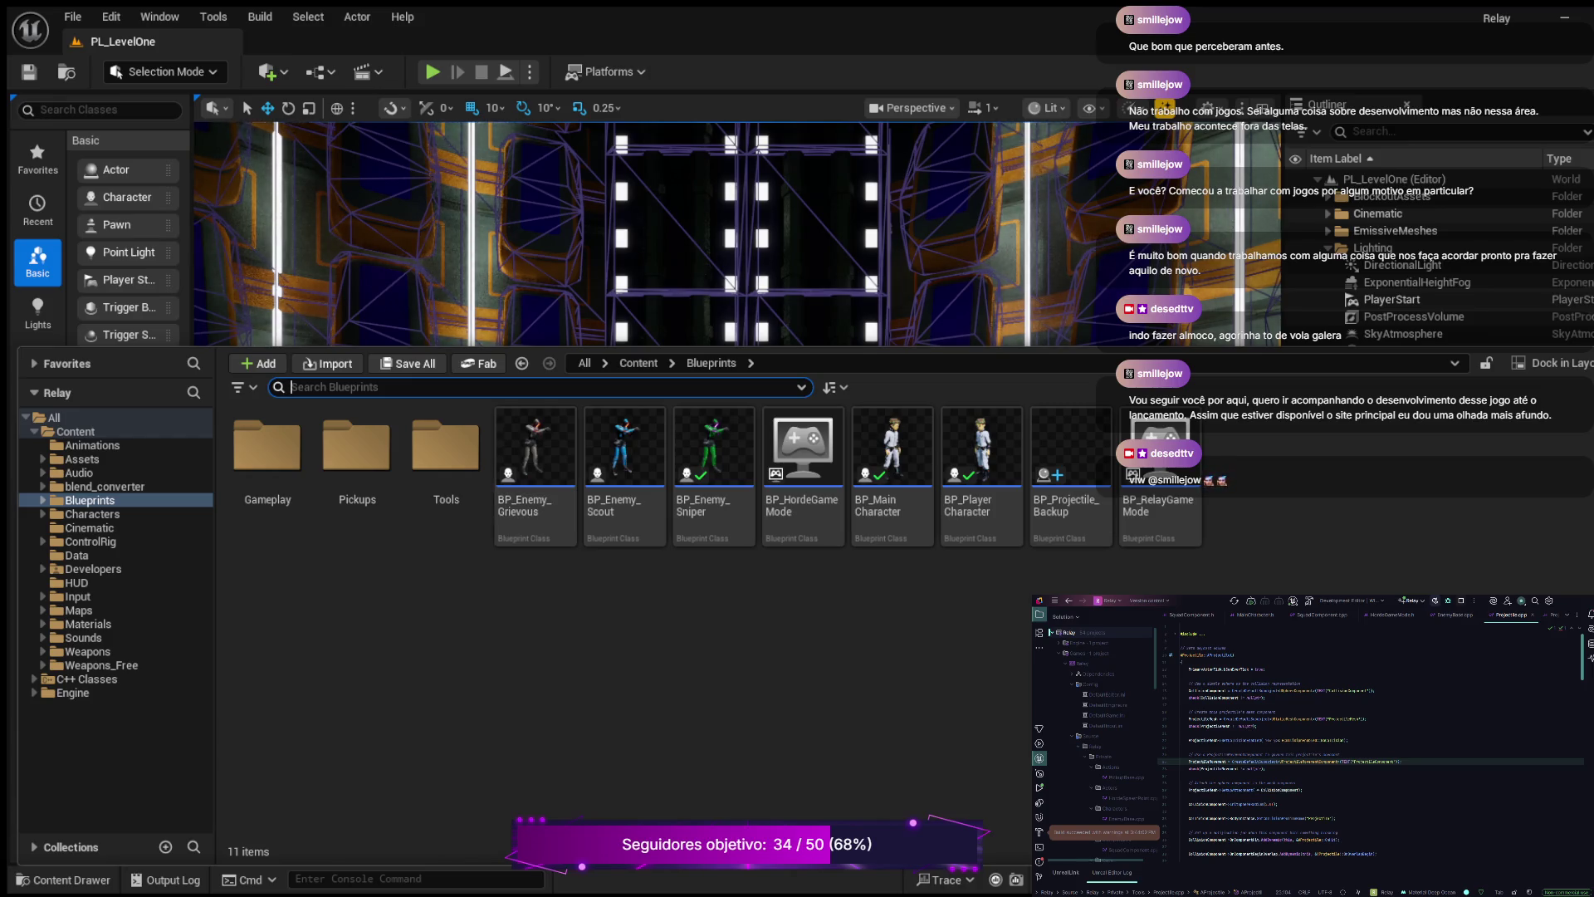
key(ctrl+space)
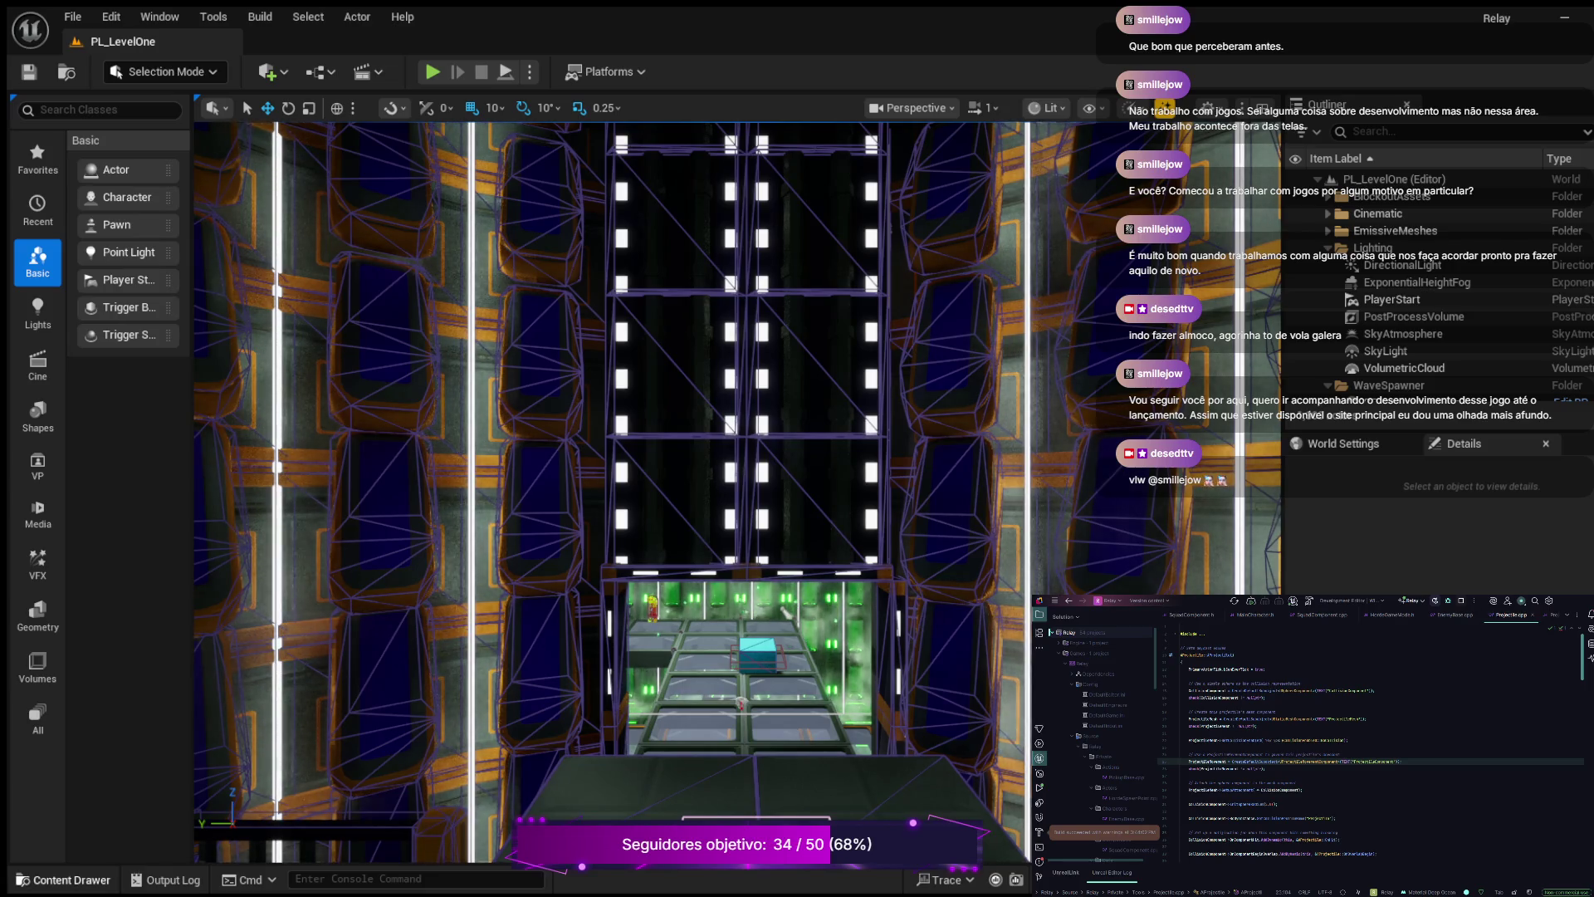
key(ctrl+space)
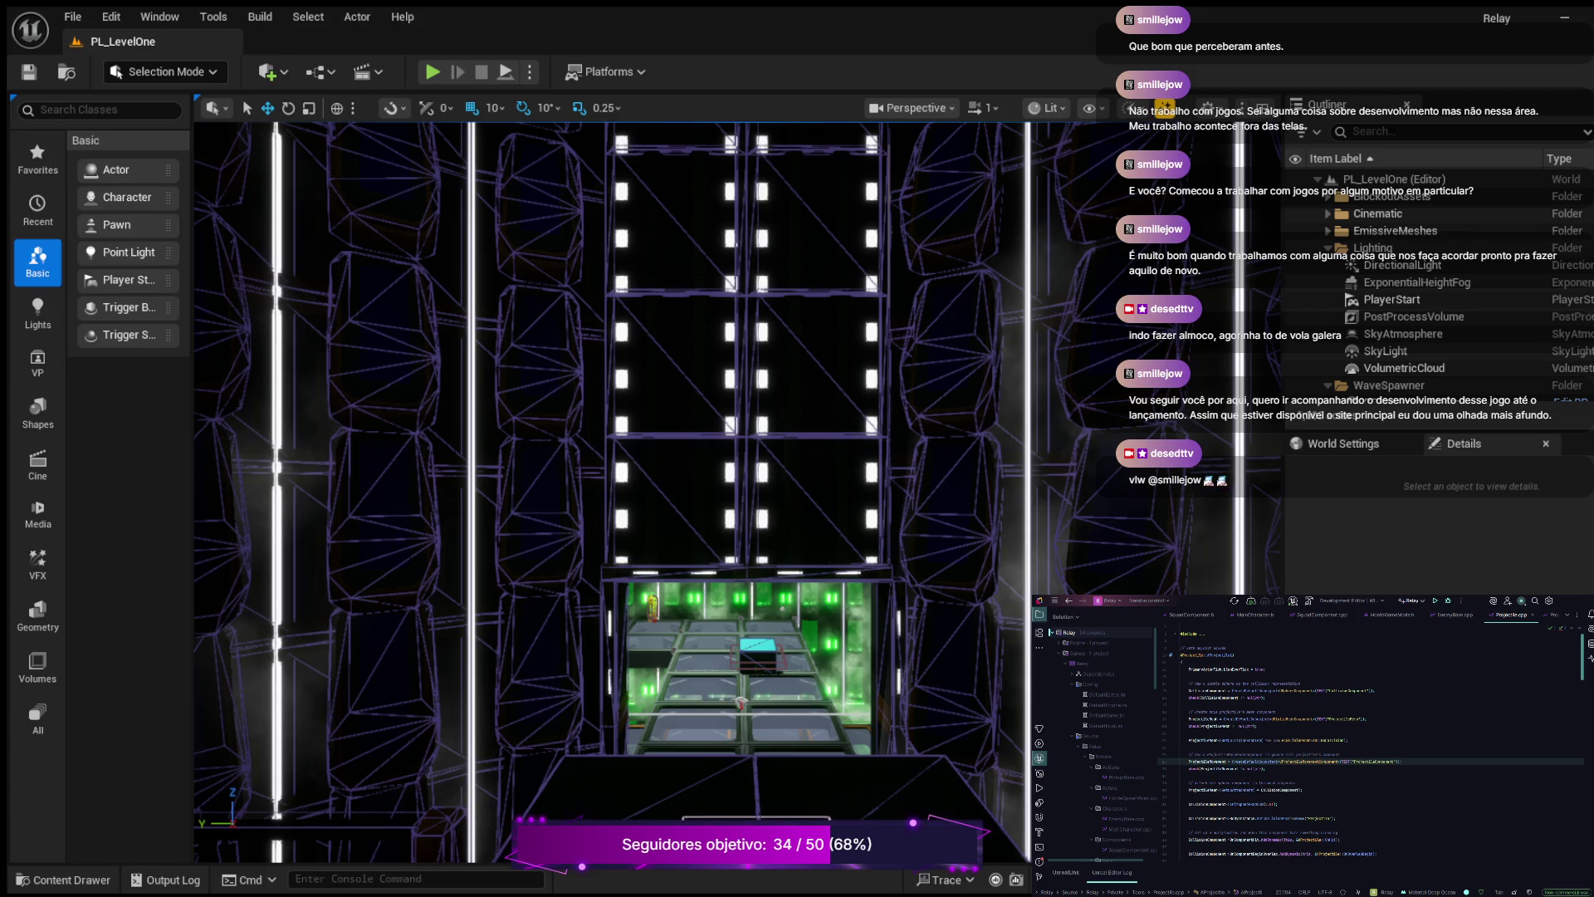
scroll(614, 489, down, 5)
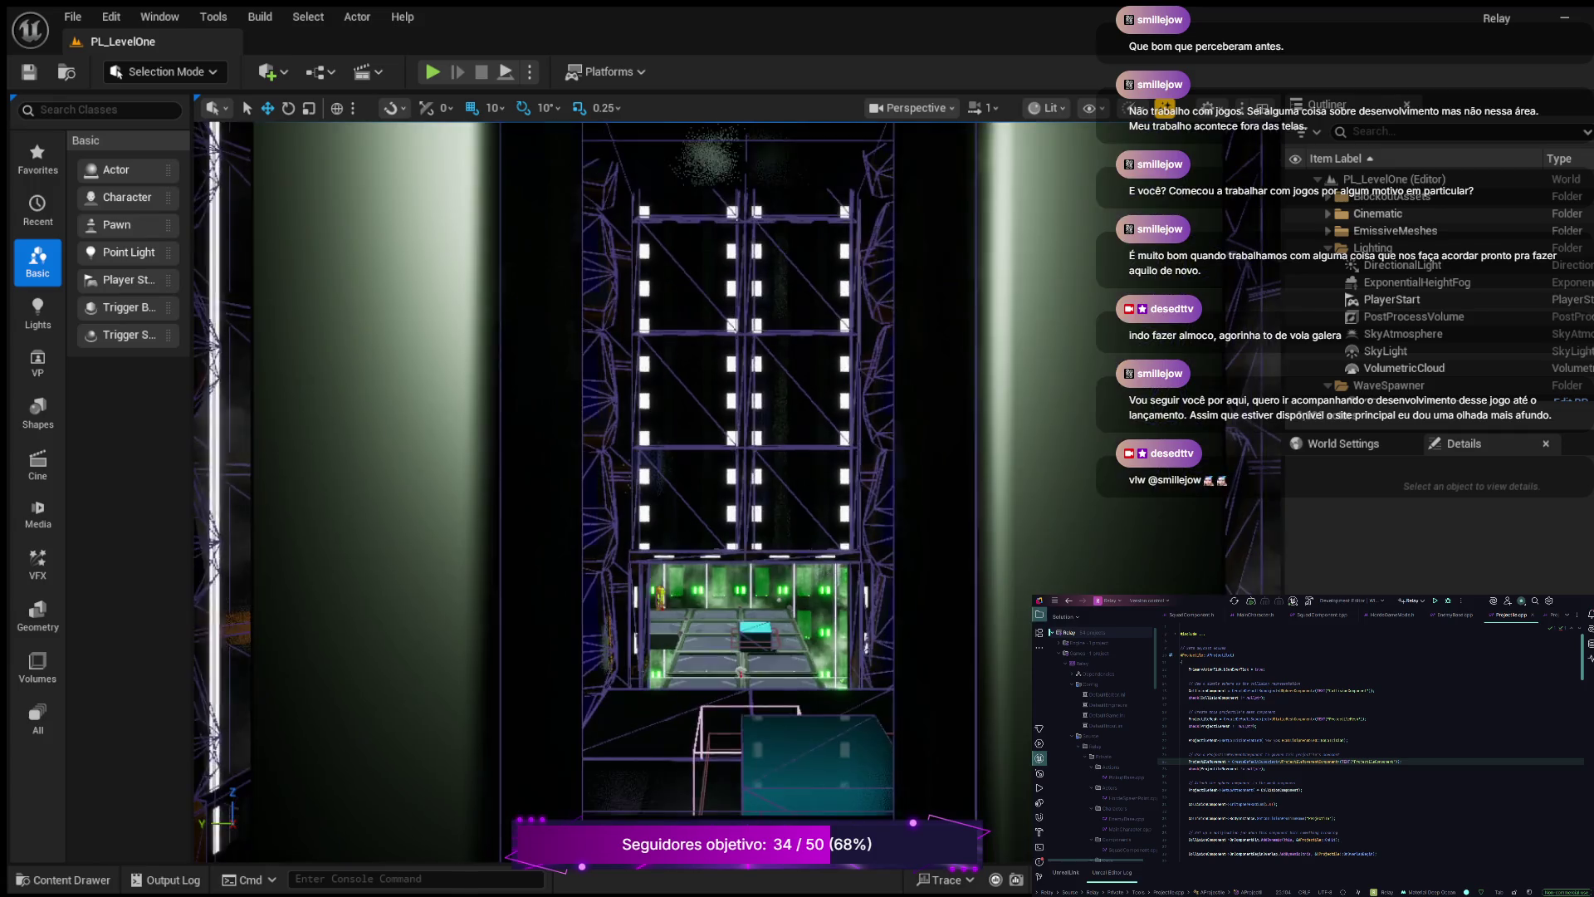
scroll(613, 488, down, 3)
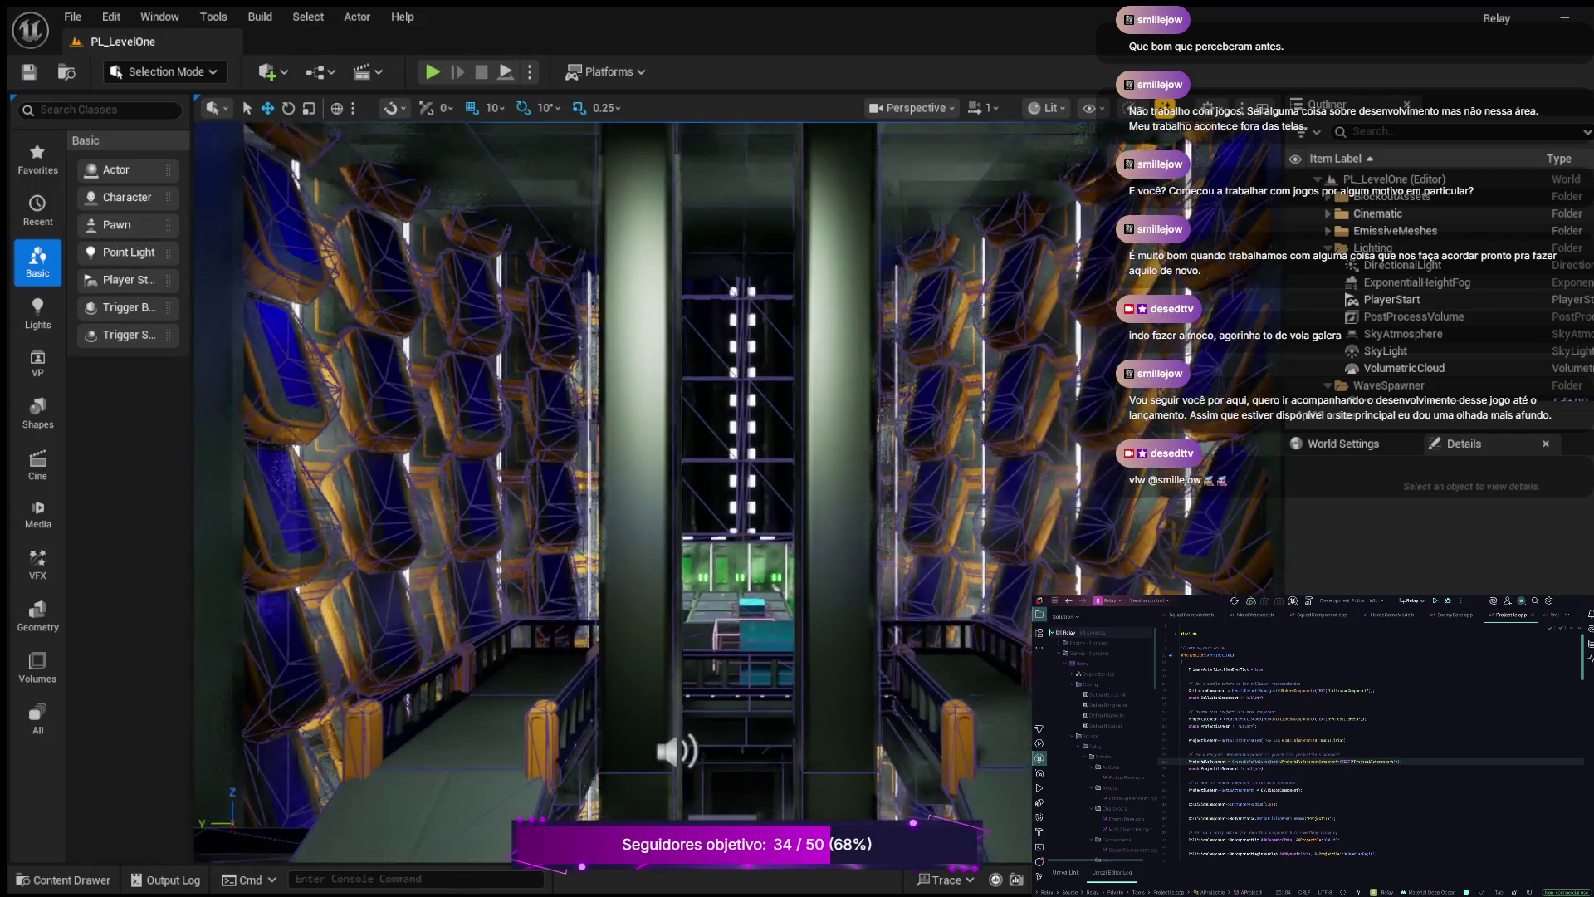
key(ctrl+space)
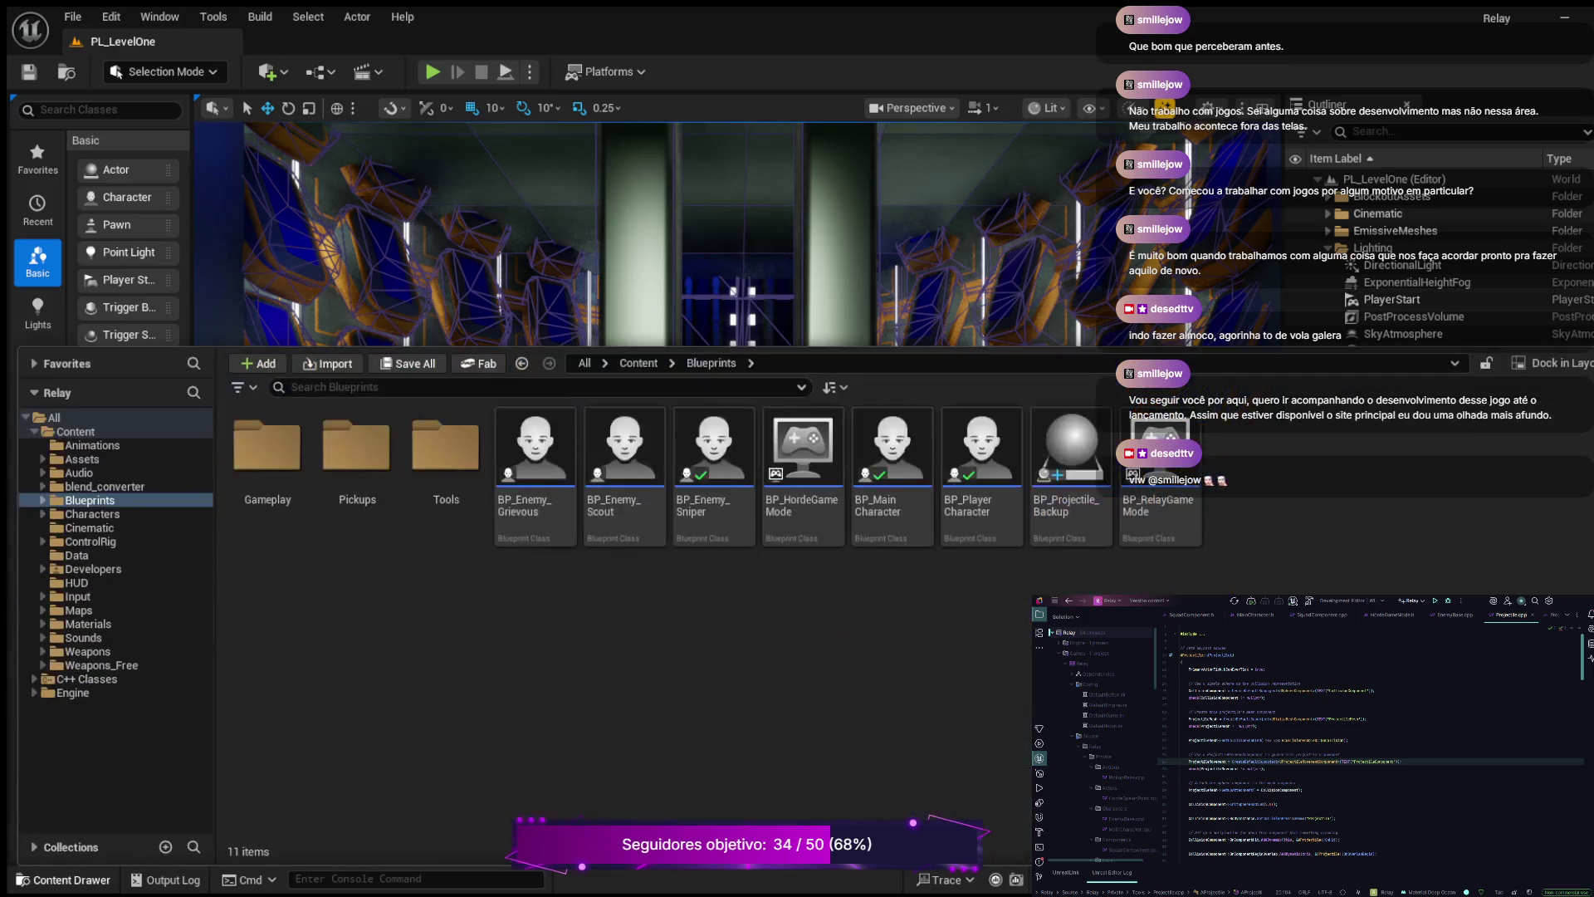
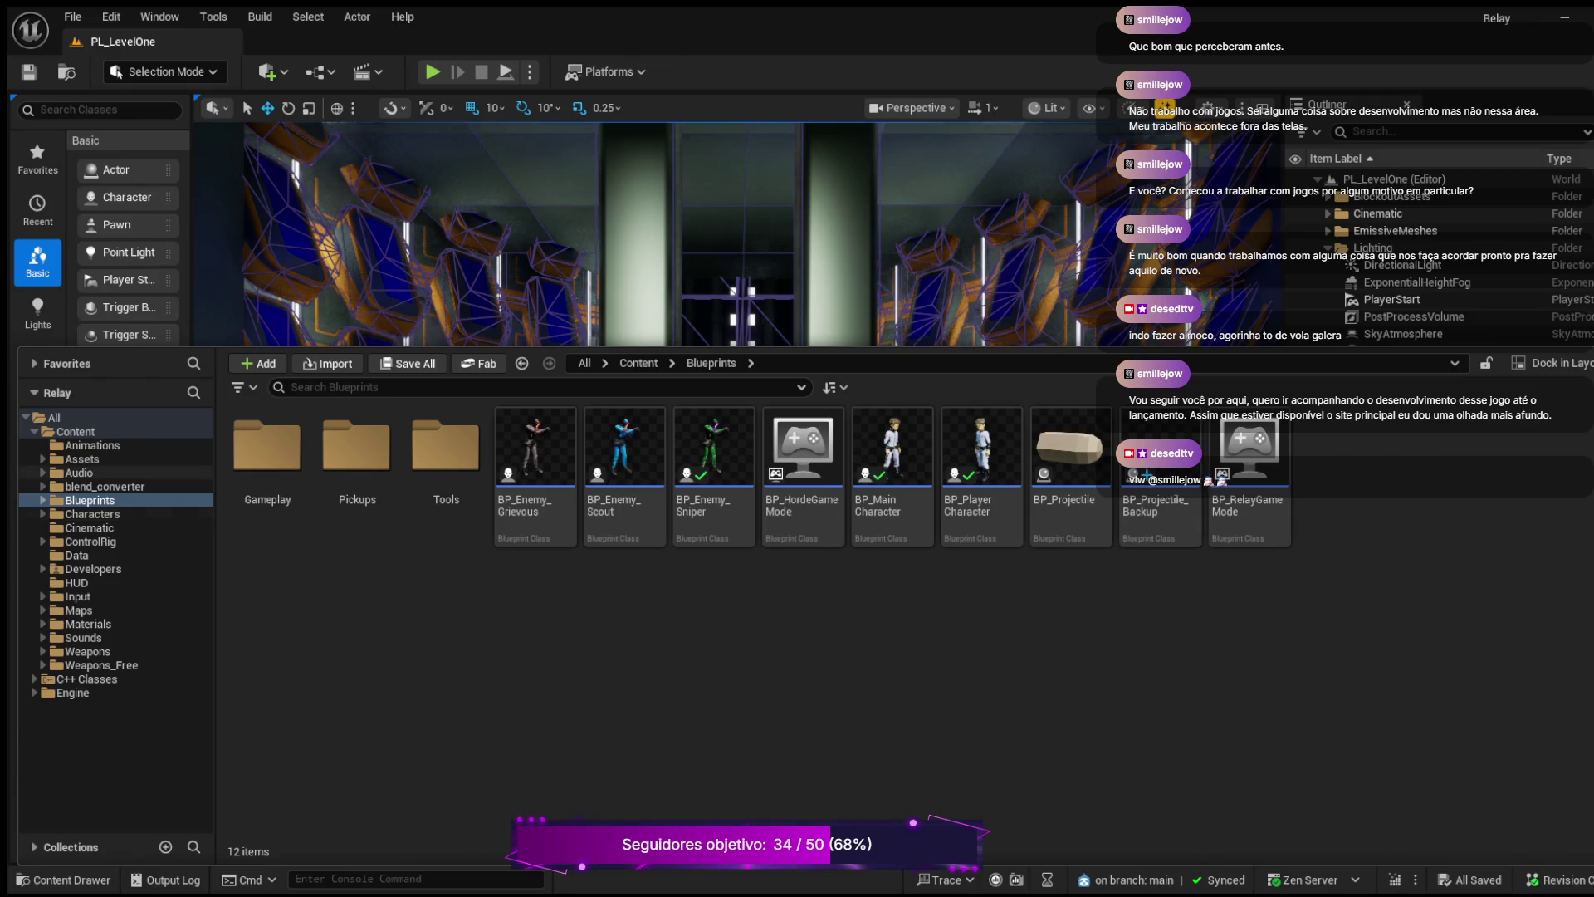
- Expand and collapse the Audio and Audio Assets folders to inspect their subfolders
click(42, 472)
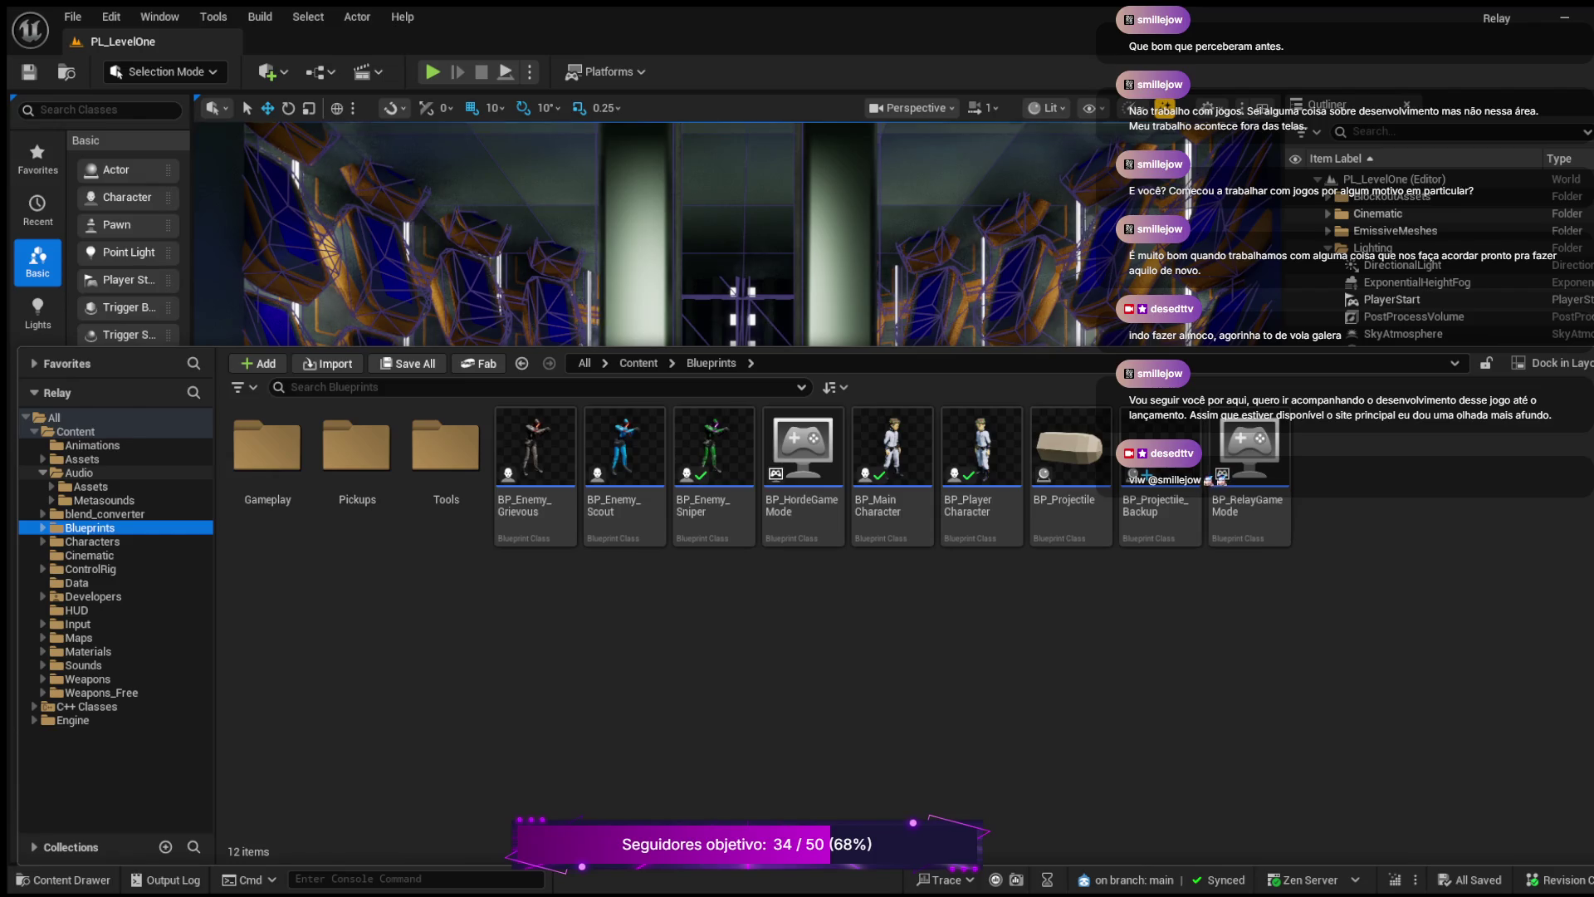
click(42, 472)
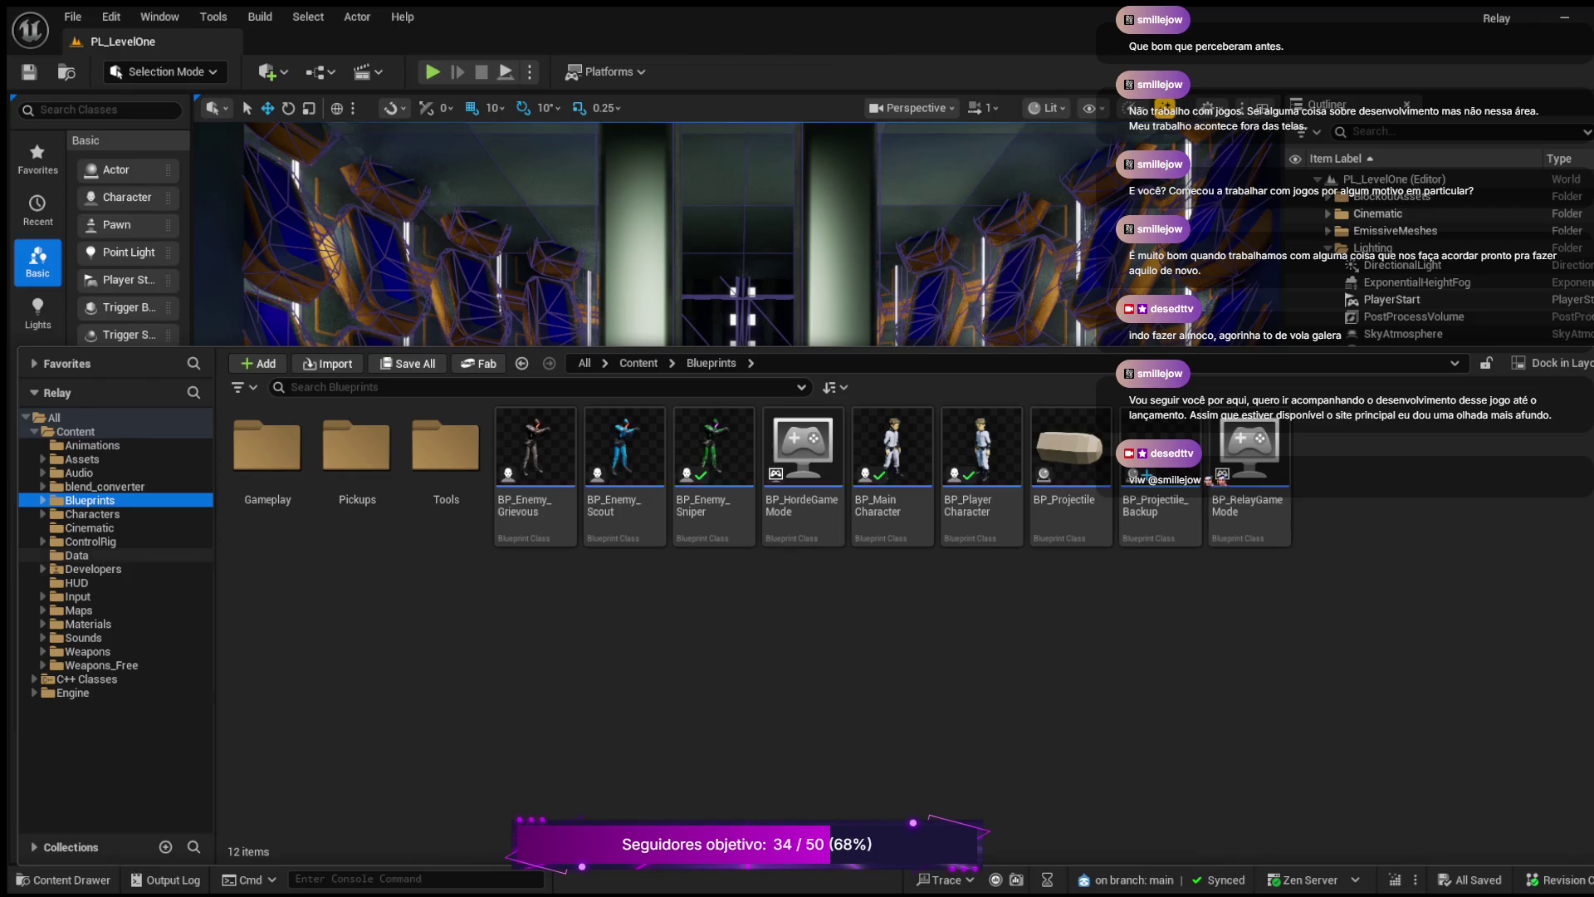
click(42, 472)
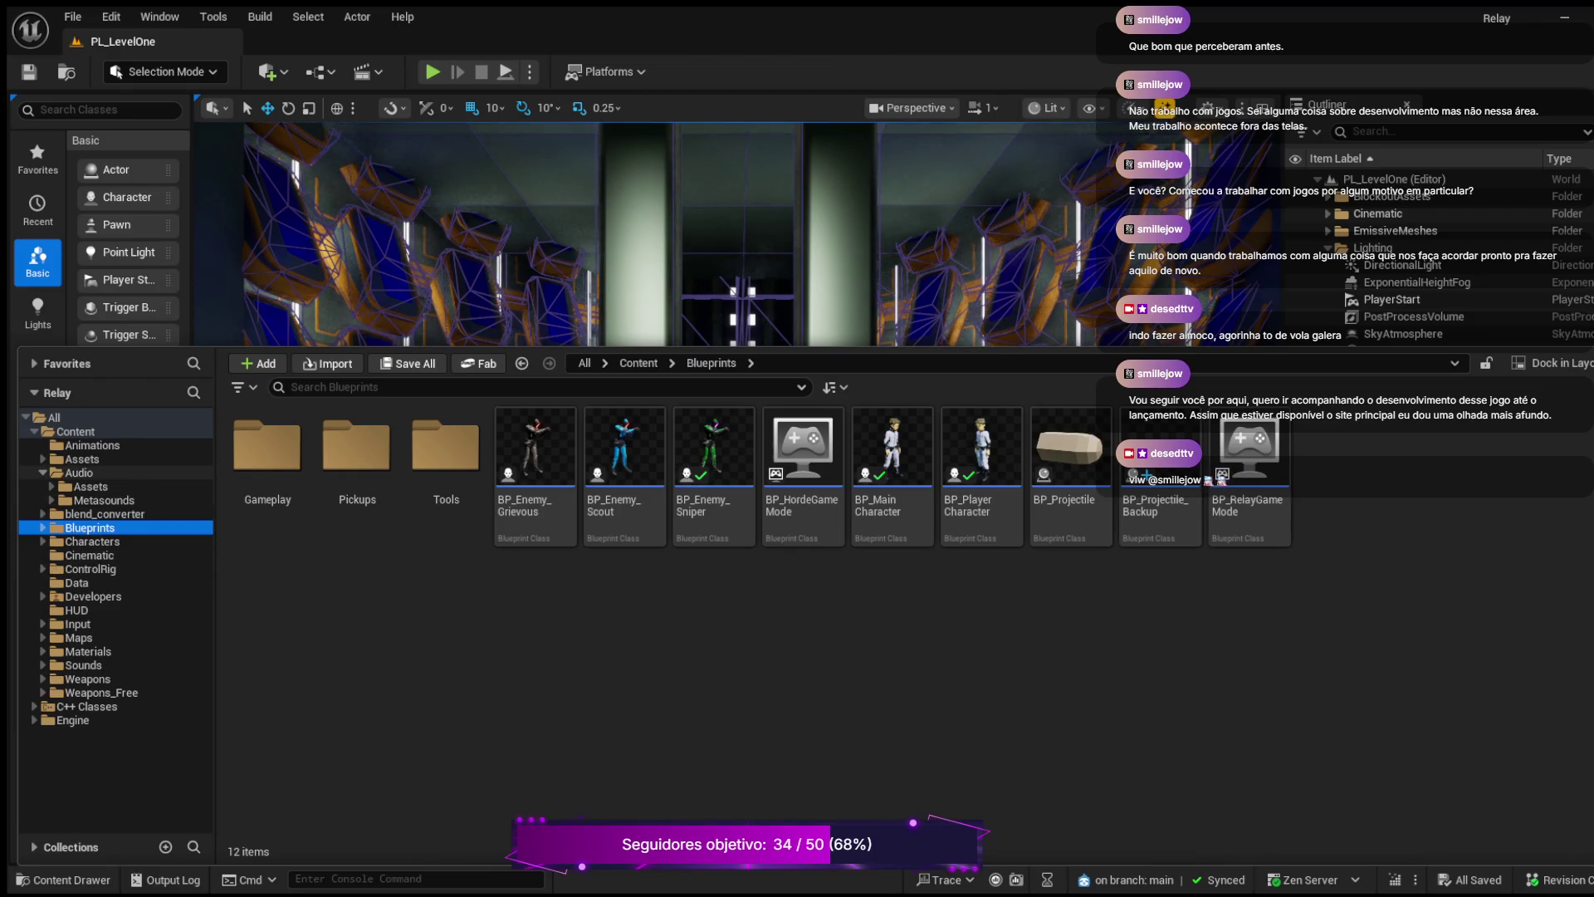
click(42, 473)
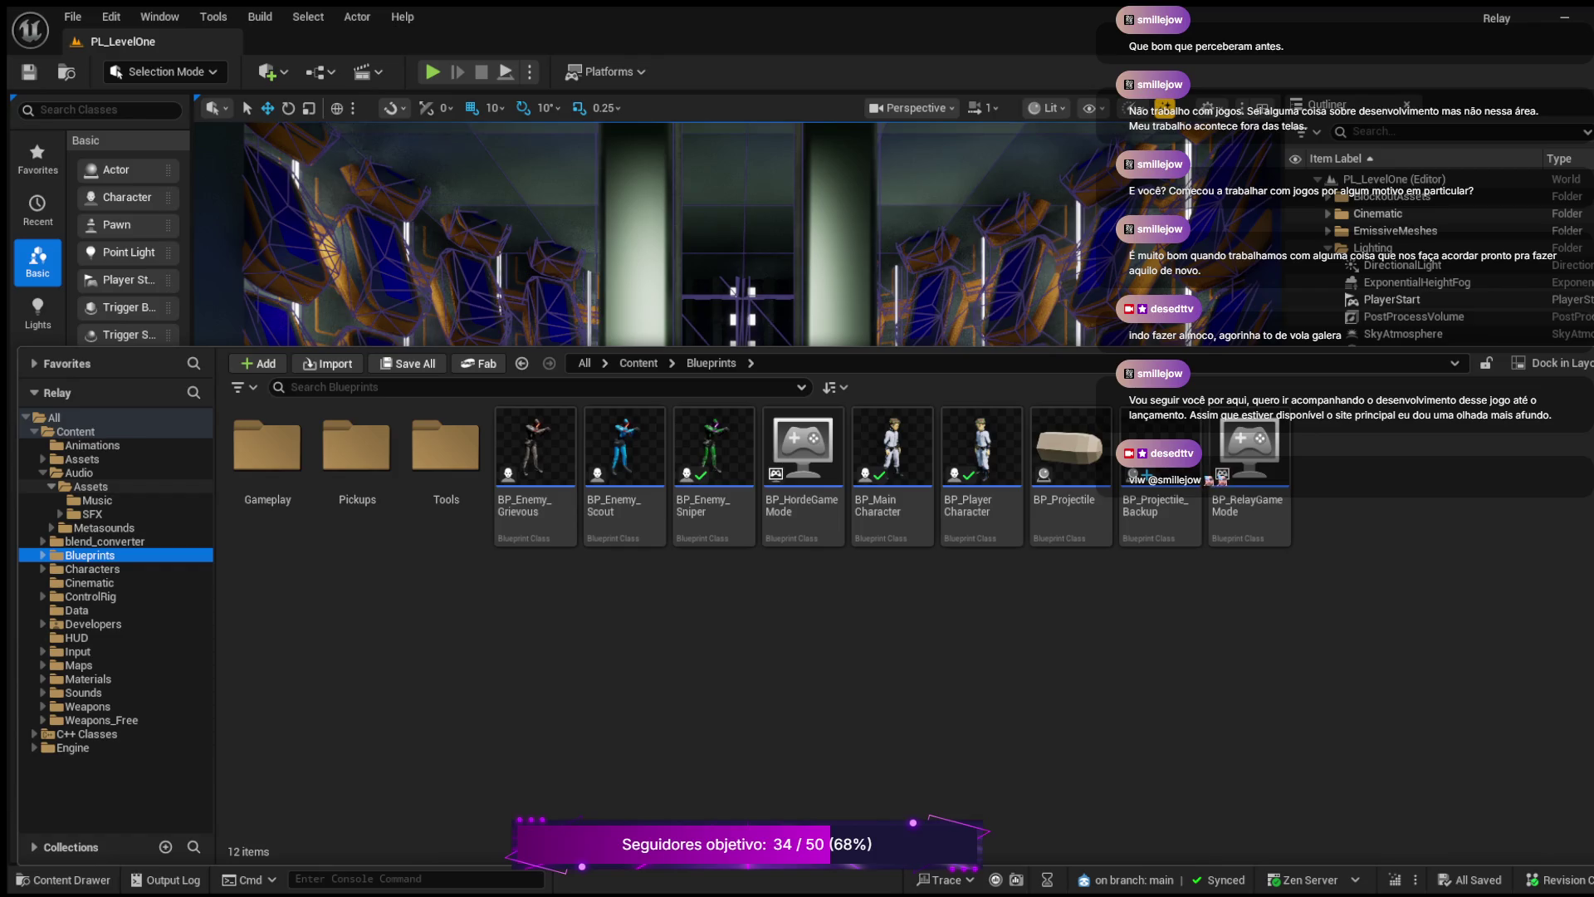
click(42, 473)
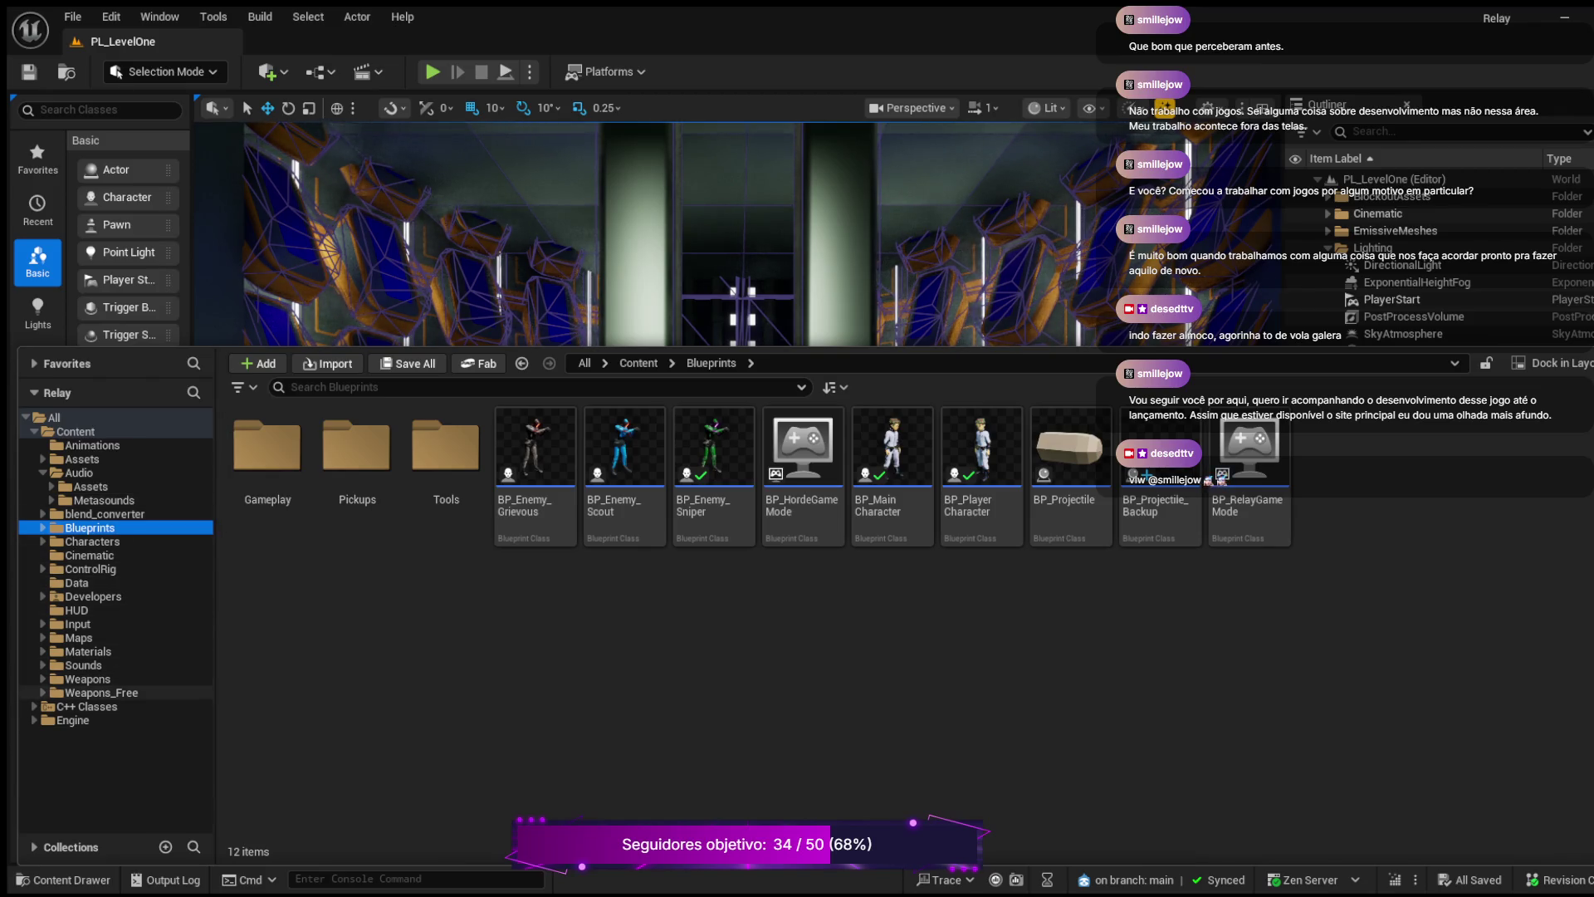
- Show Weapons_Free, then open Sounds/Sci-FiShotsWeapons/Wave listing the SciFi_Shot sound waves
click(100, 692)
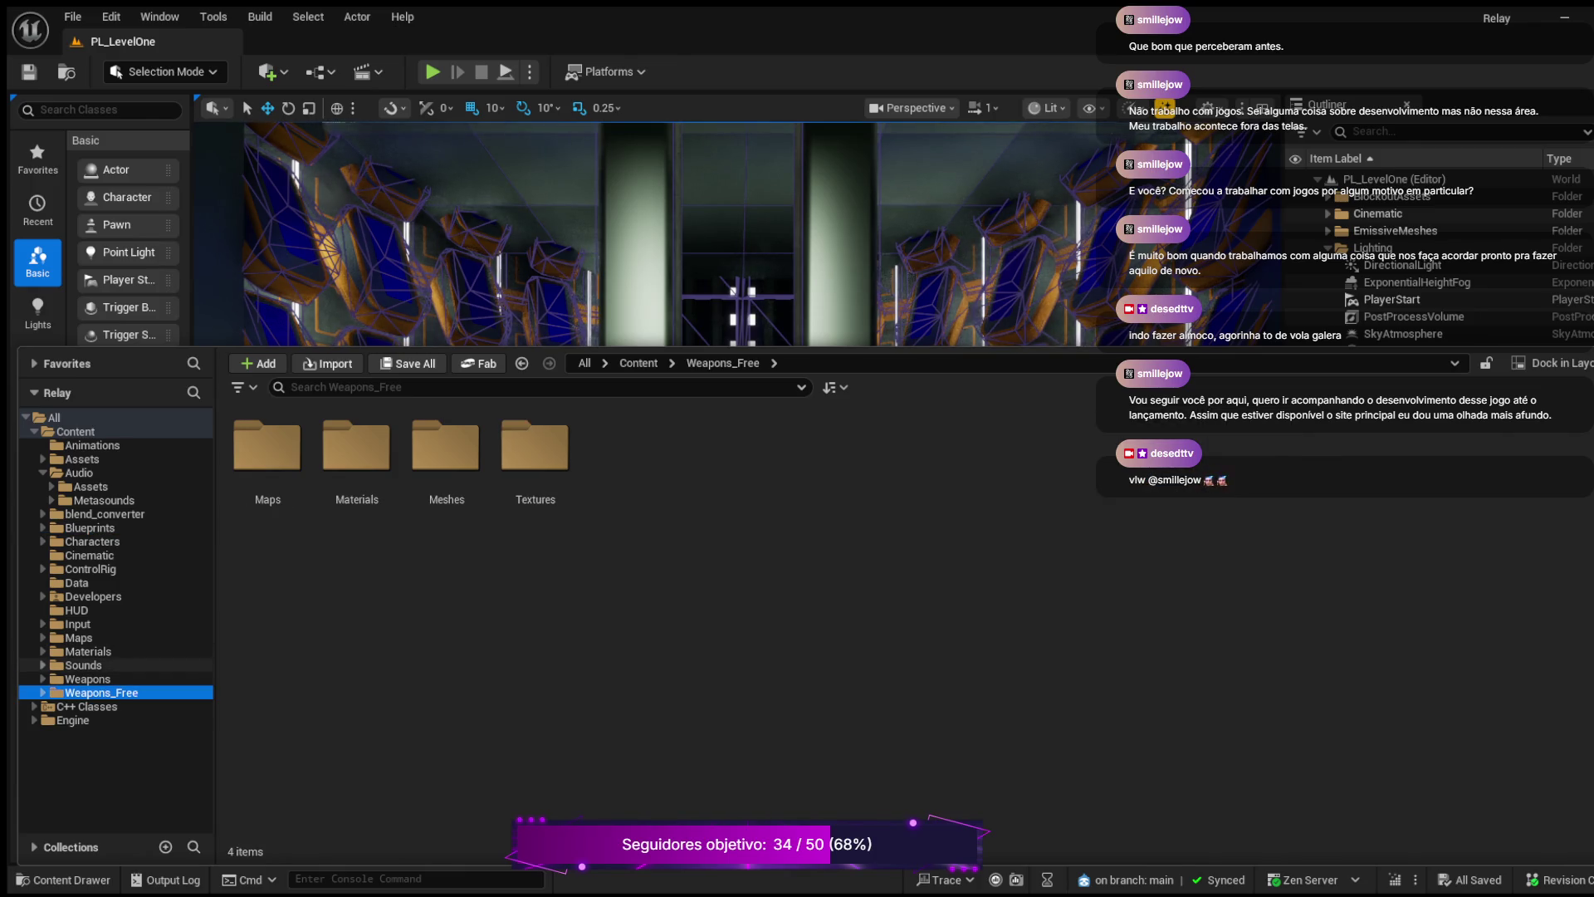
click(42, 665)
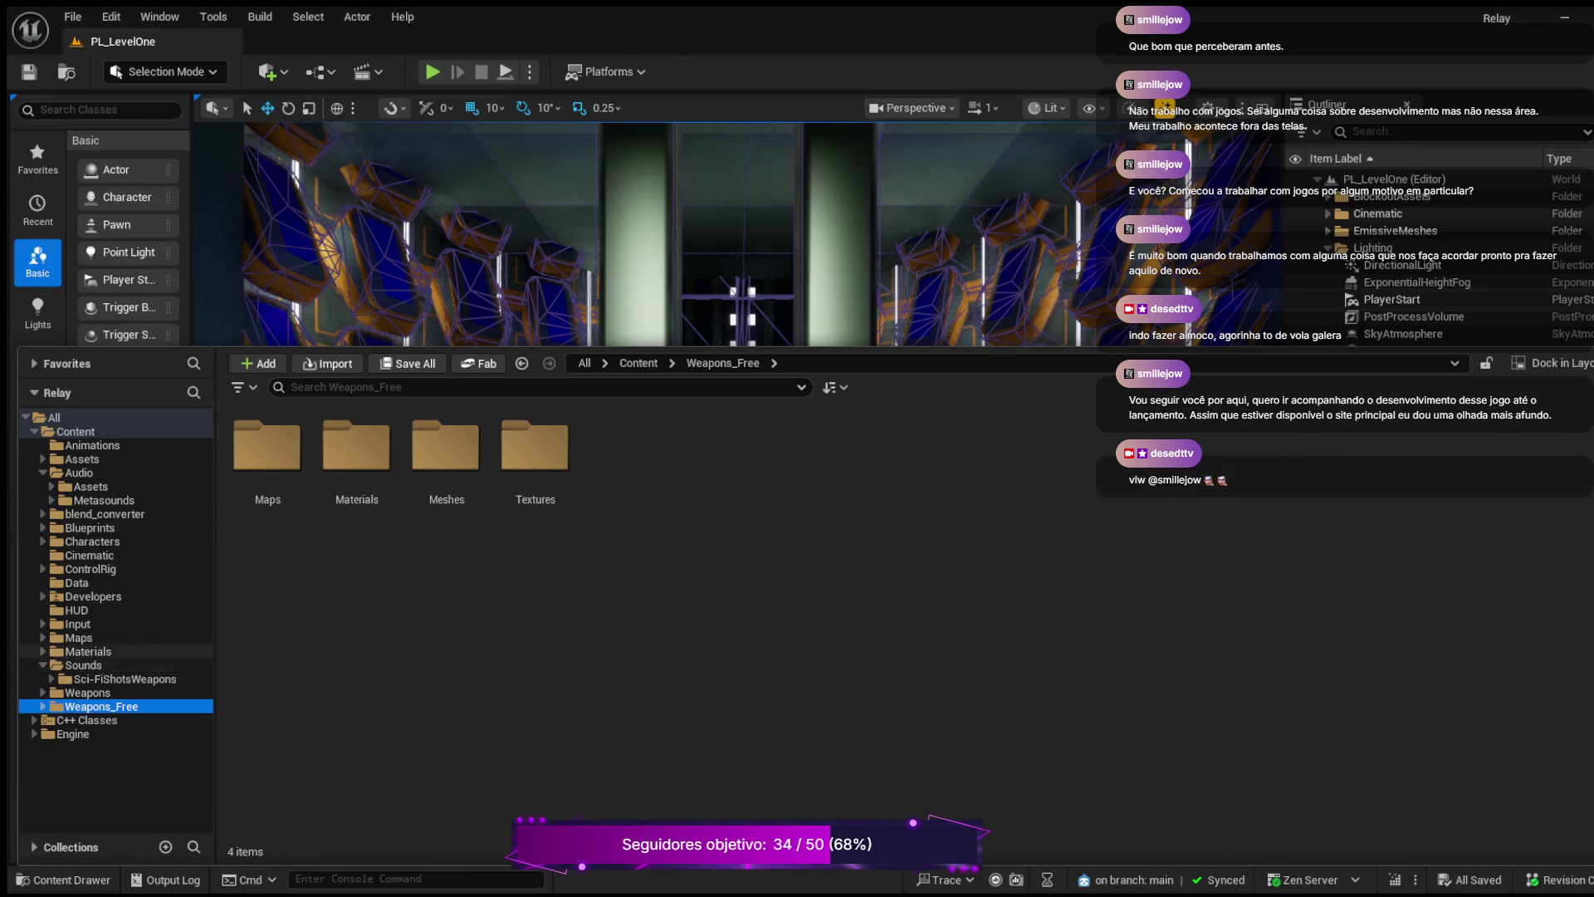
click(51, 679)
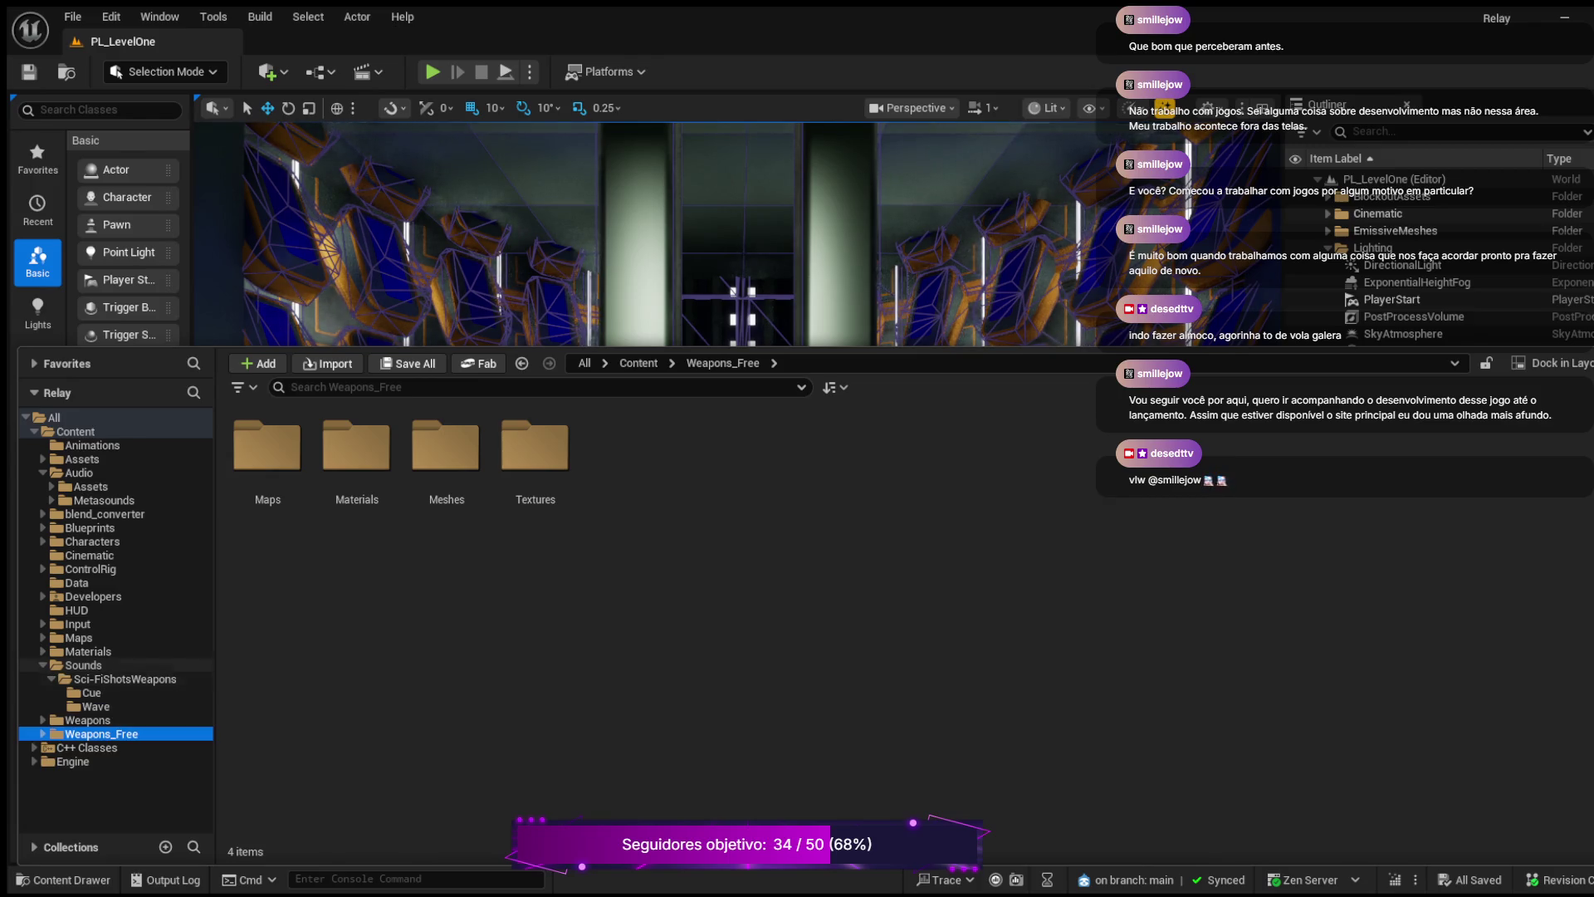
click(95, 705)
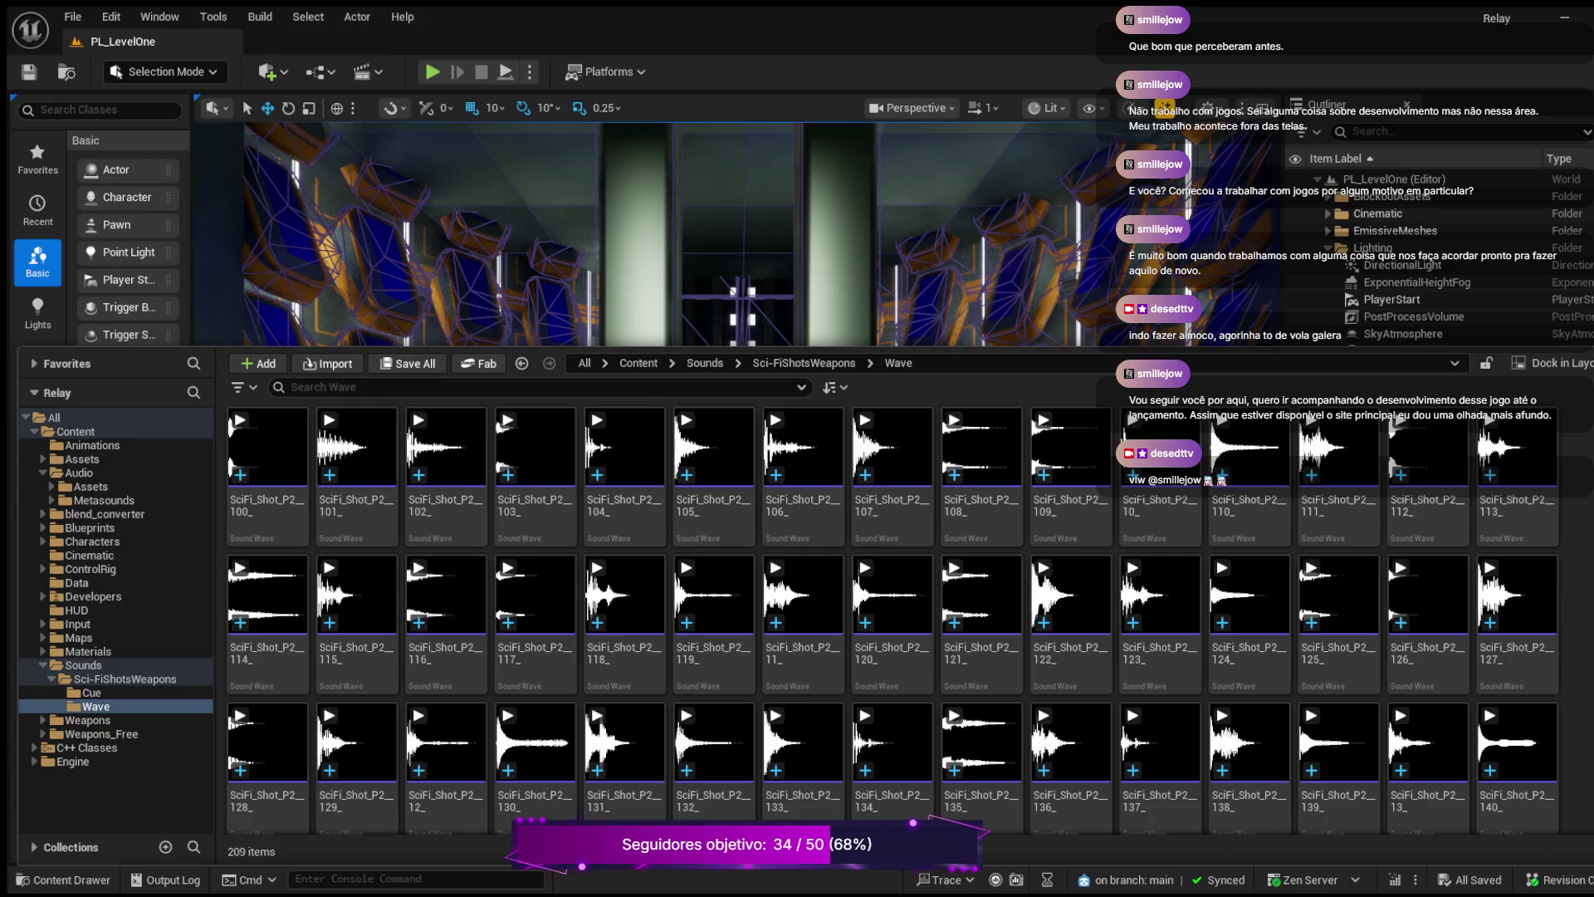
click(96, 706)
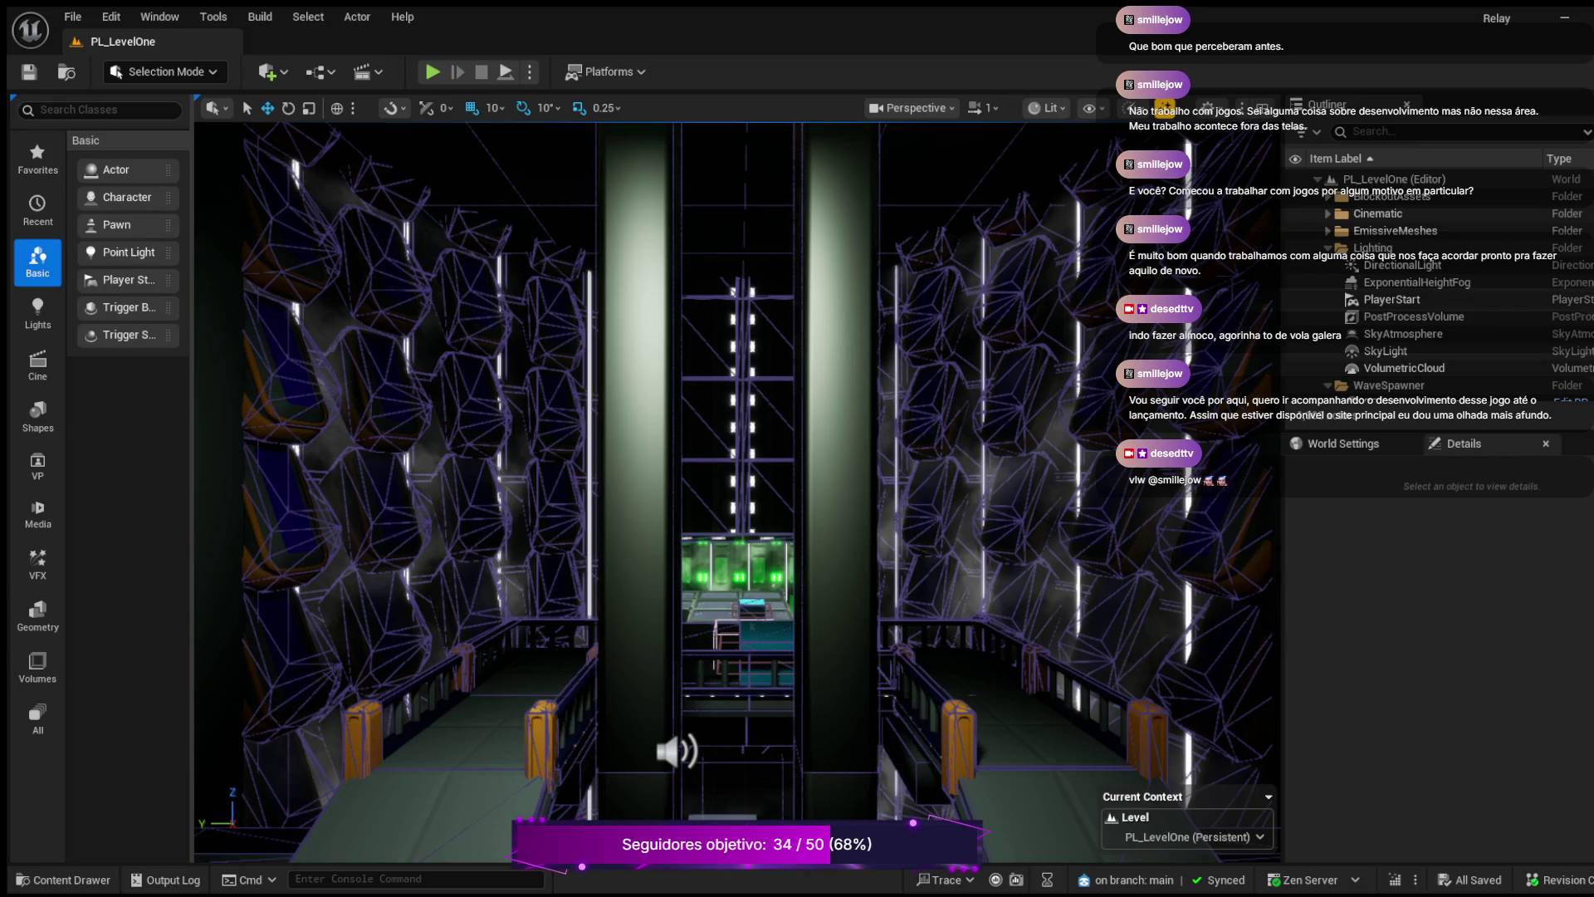
- Select the Plane3 wall panel, then bring up the Content Drawer
click(314, 597)
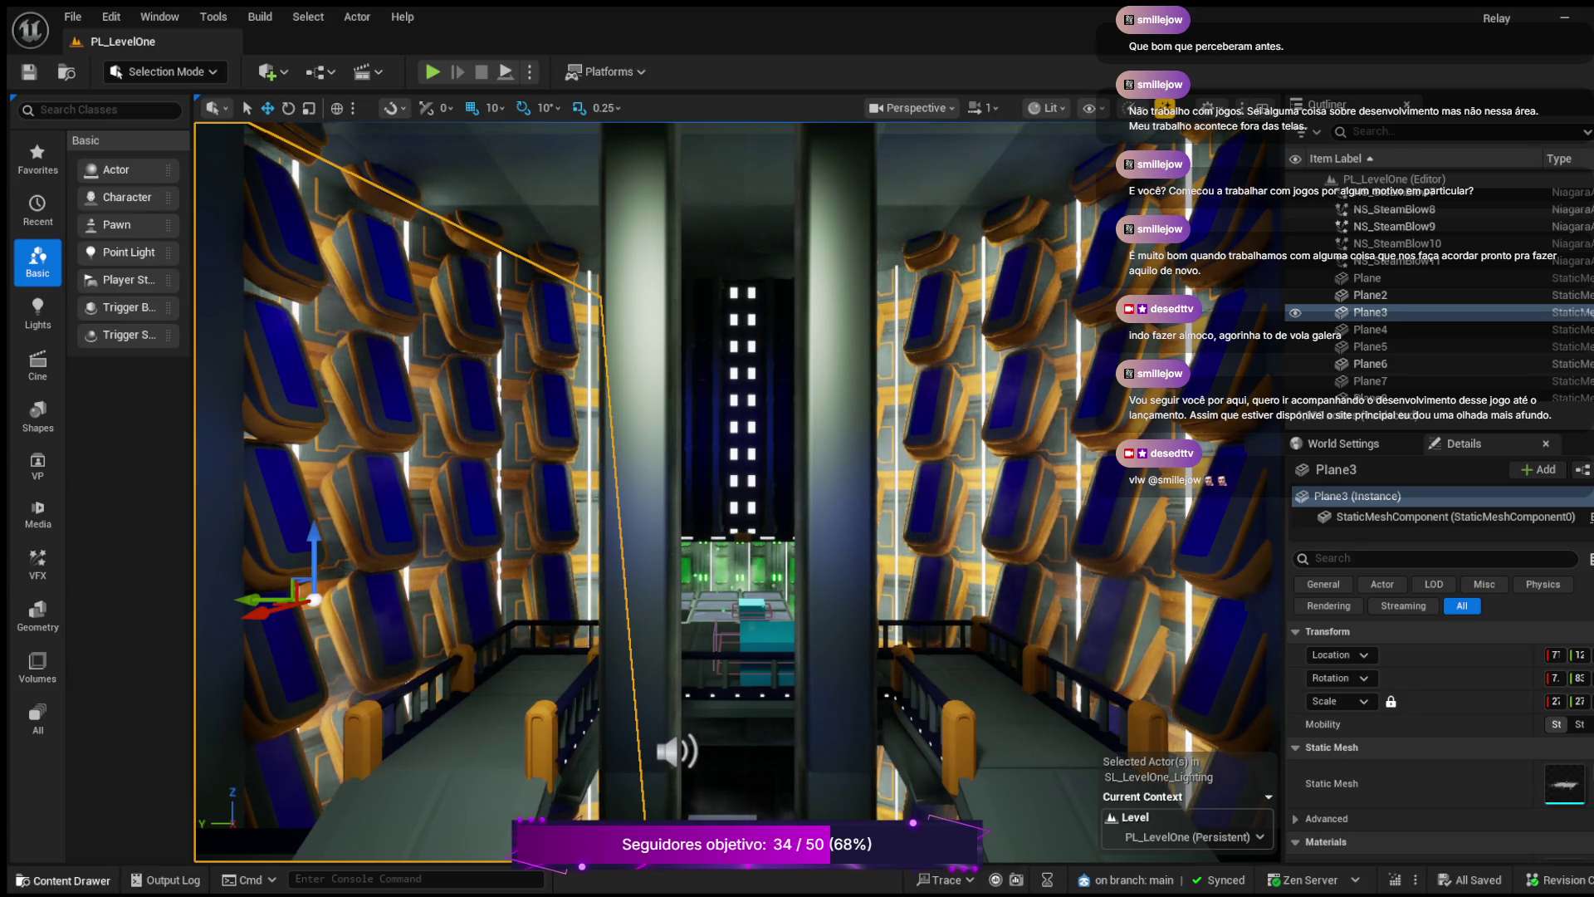
click(63, 880)
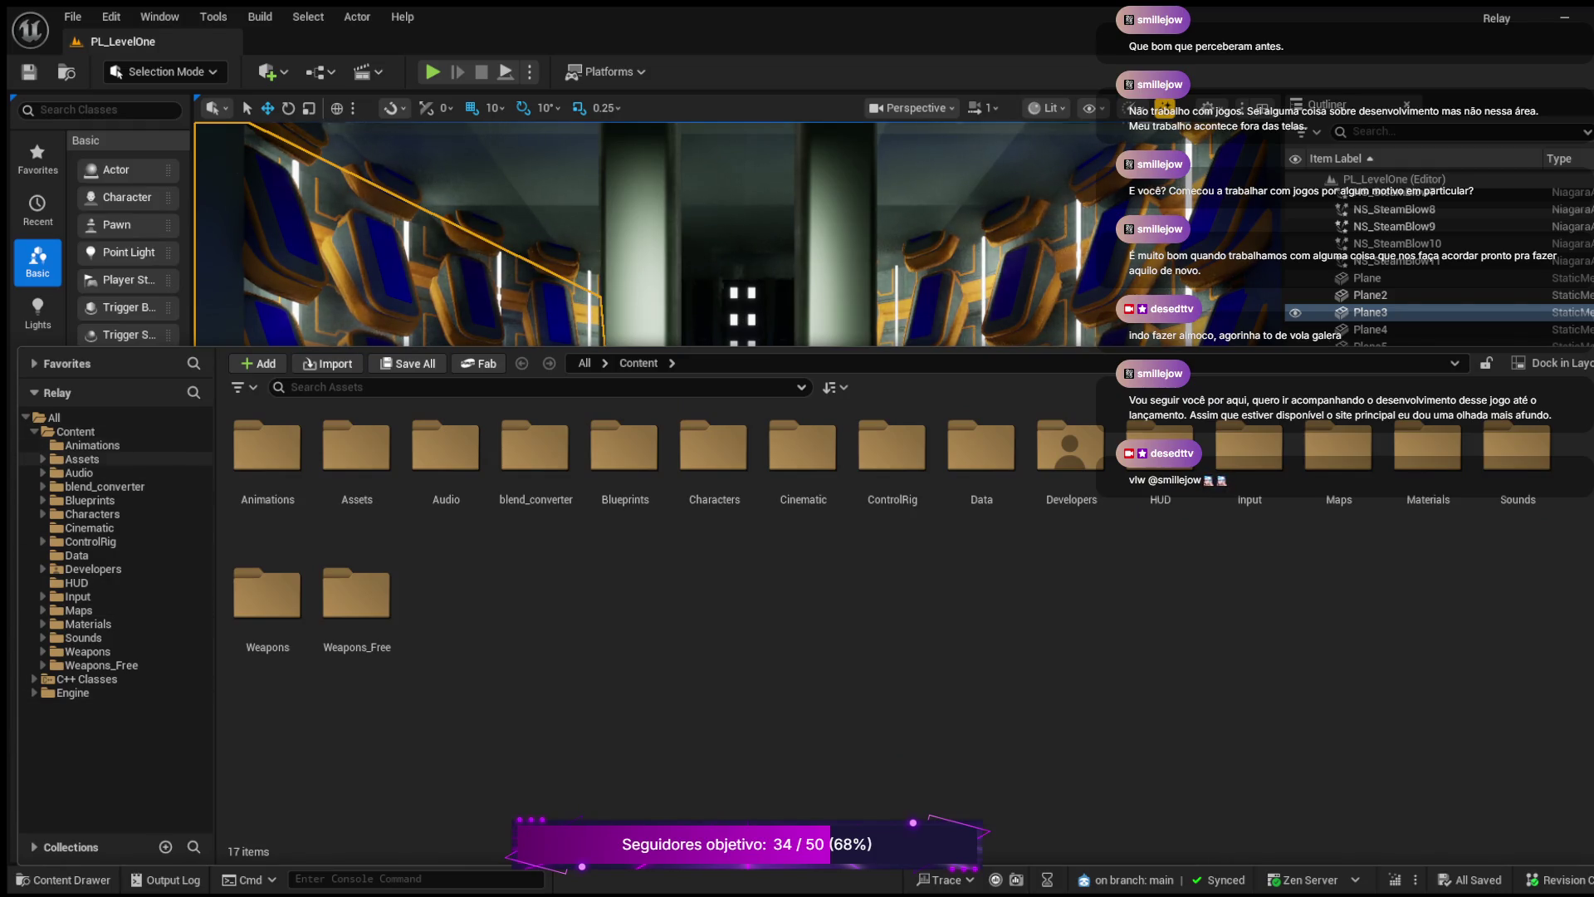
- Open BP_Projectile from the Blueprints folder and collapse the Content Drawer with Ctrl+Space
click(89, 500)
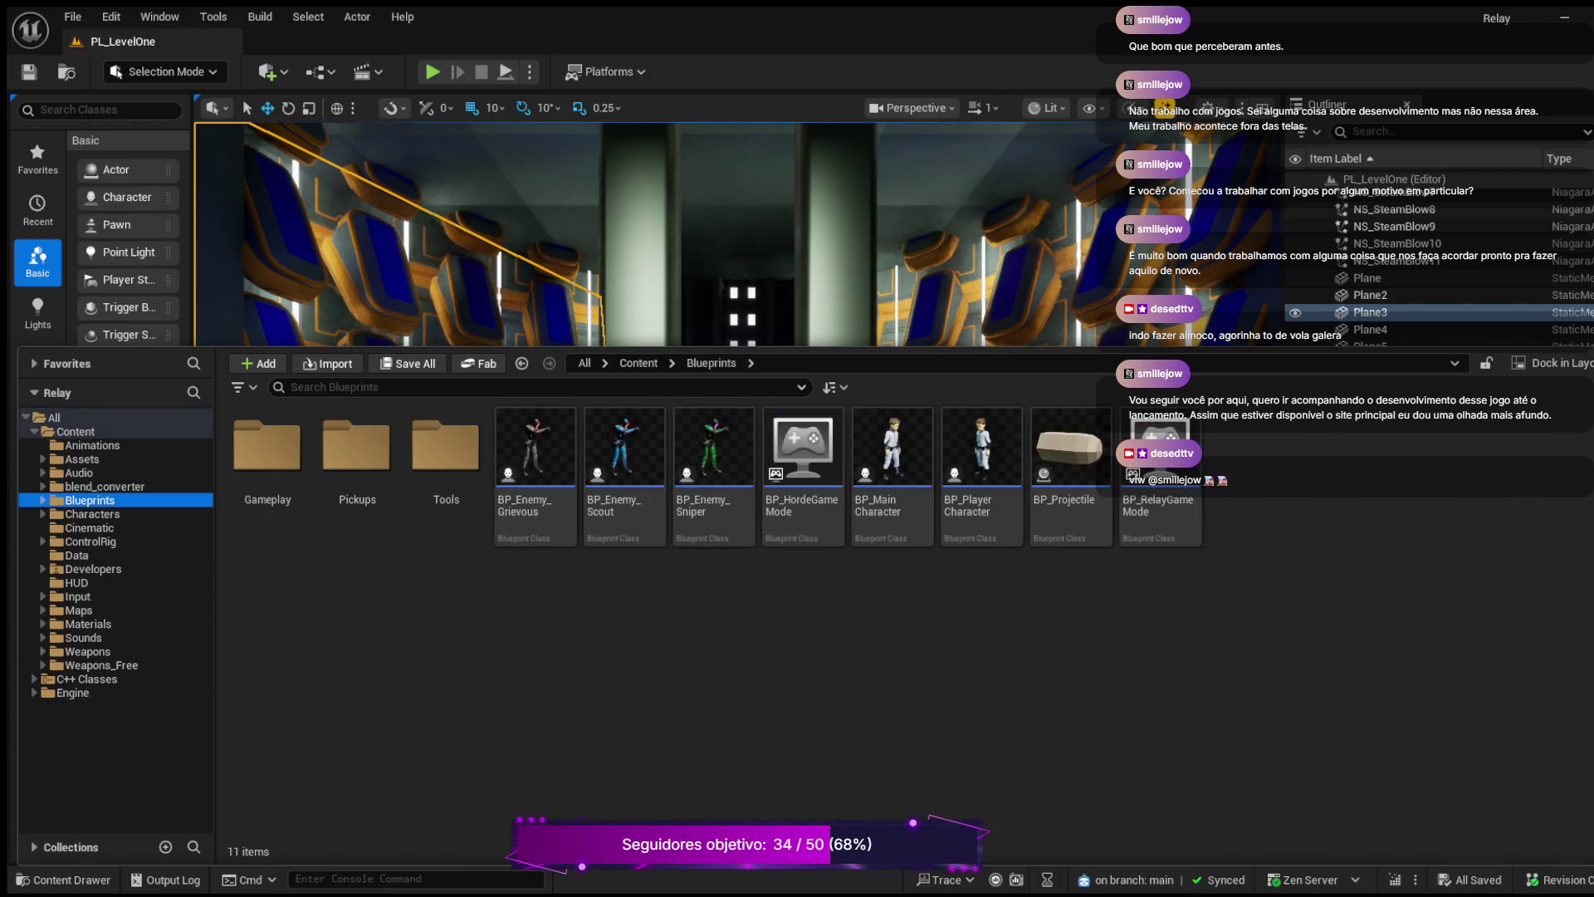
click(1070, 465)
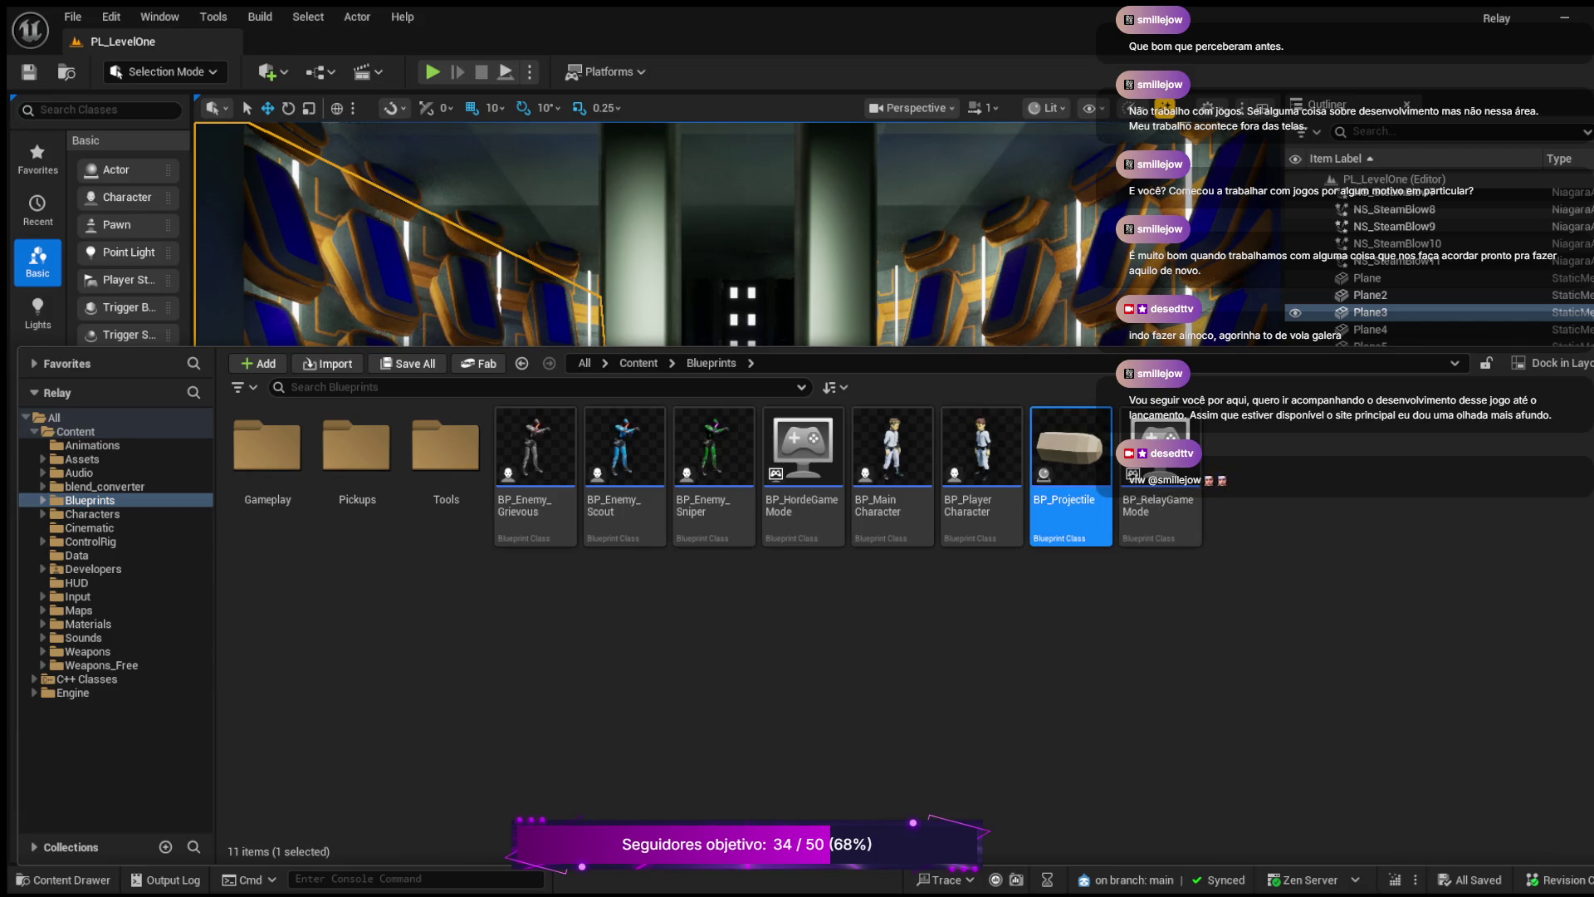
key(ctrl+space)
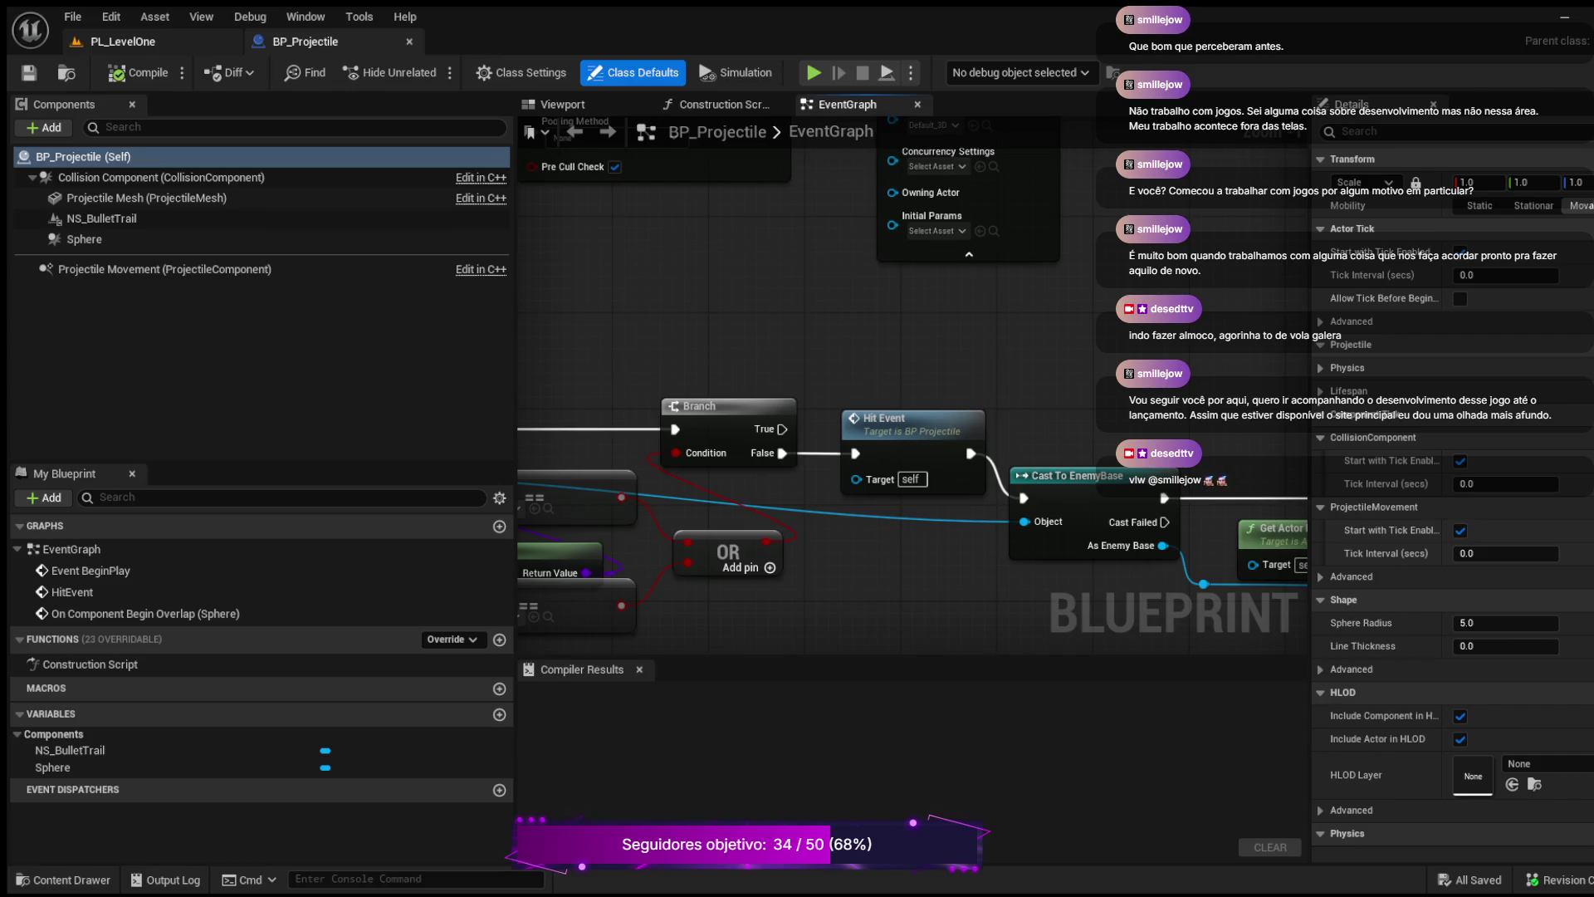
- Switch back to the PL_LevelOne level tab, keeping BP_Projectile open
click(123, 41)
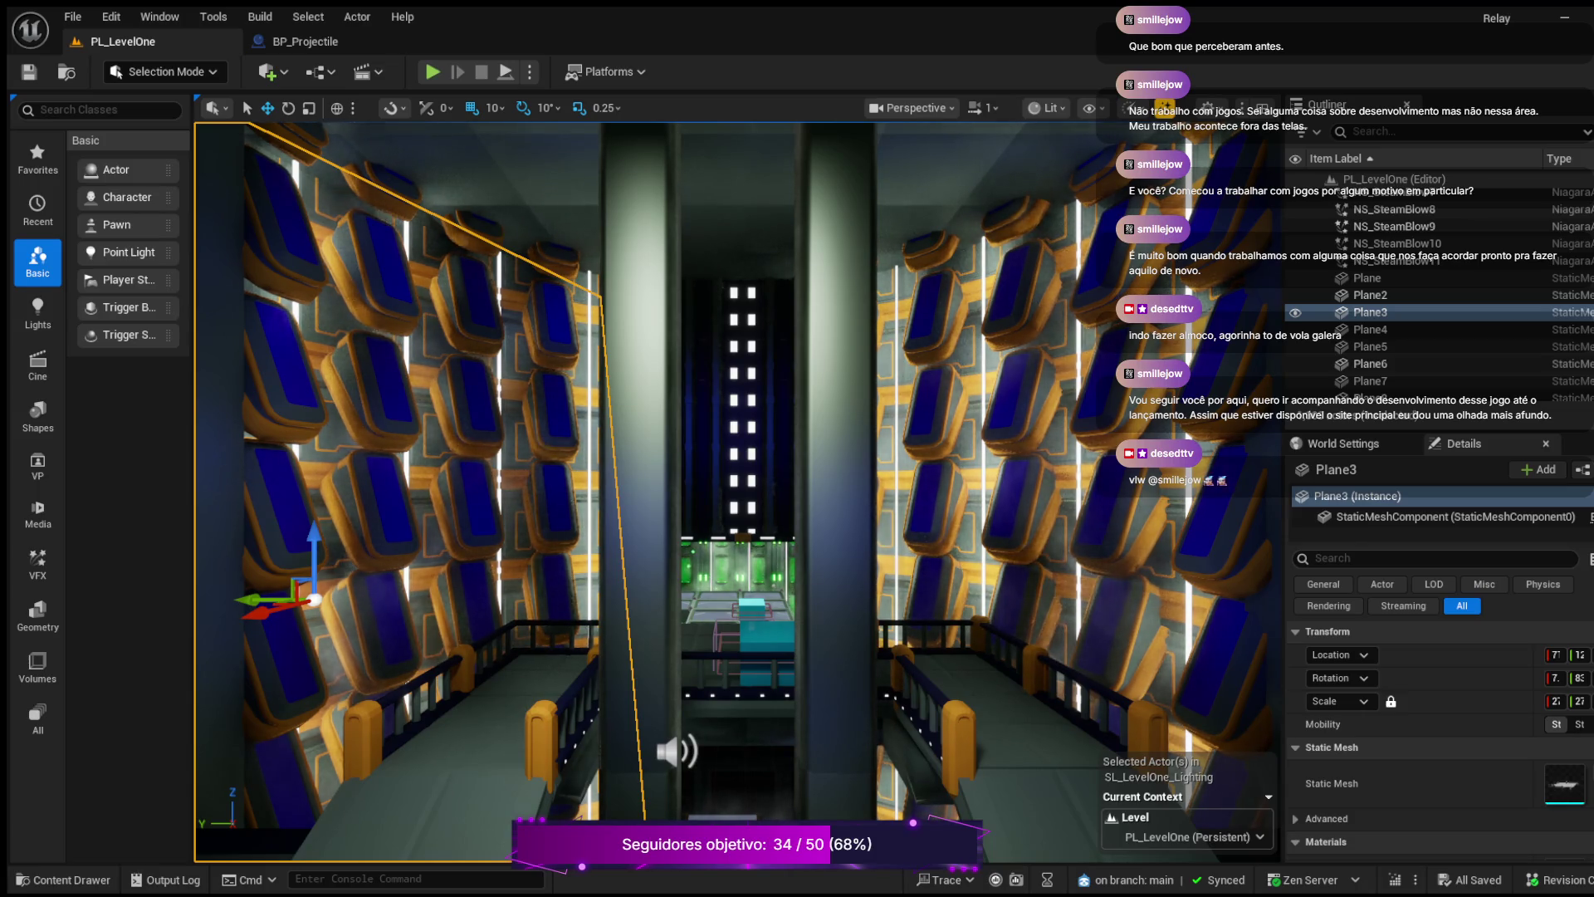
- Deselect Plane3 and launch Play-In-Editor with Alt+P to reach the main menu
key(Escape)
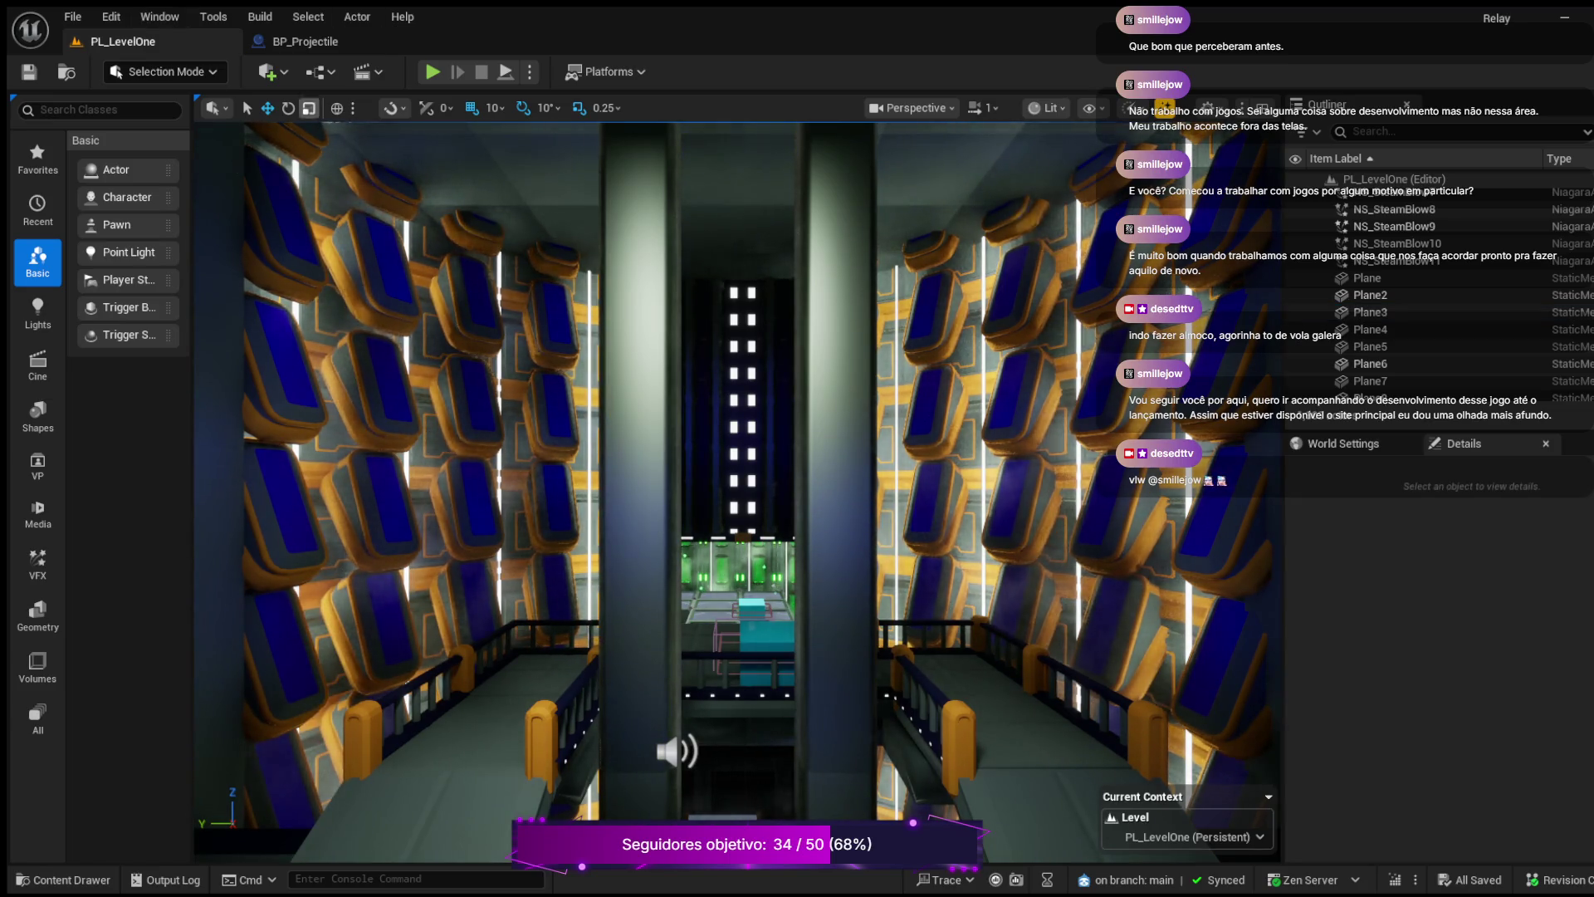
key(alt+p)
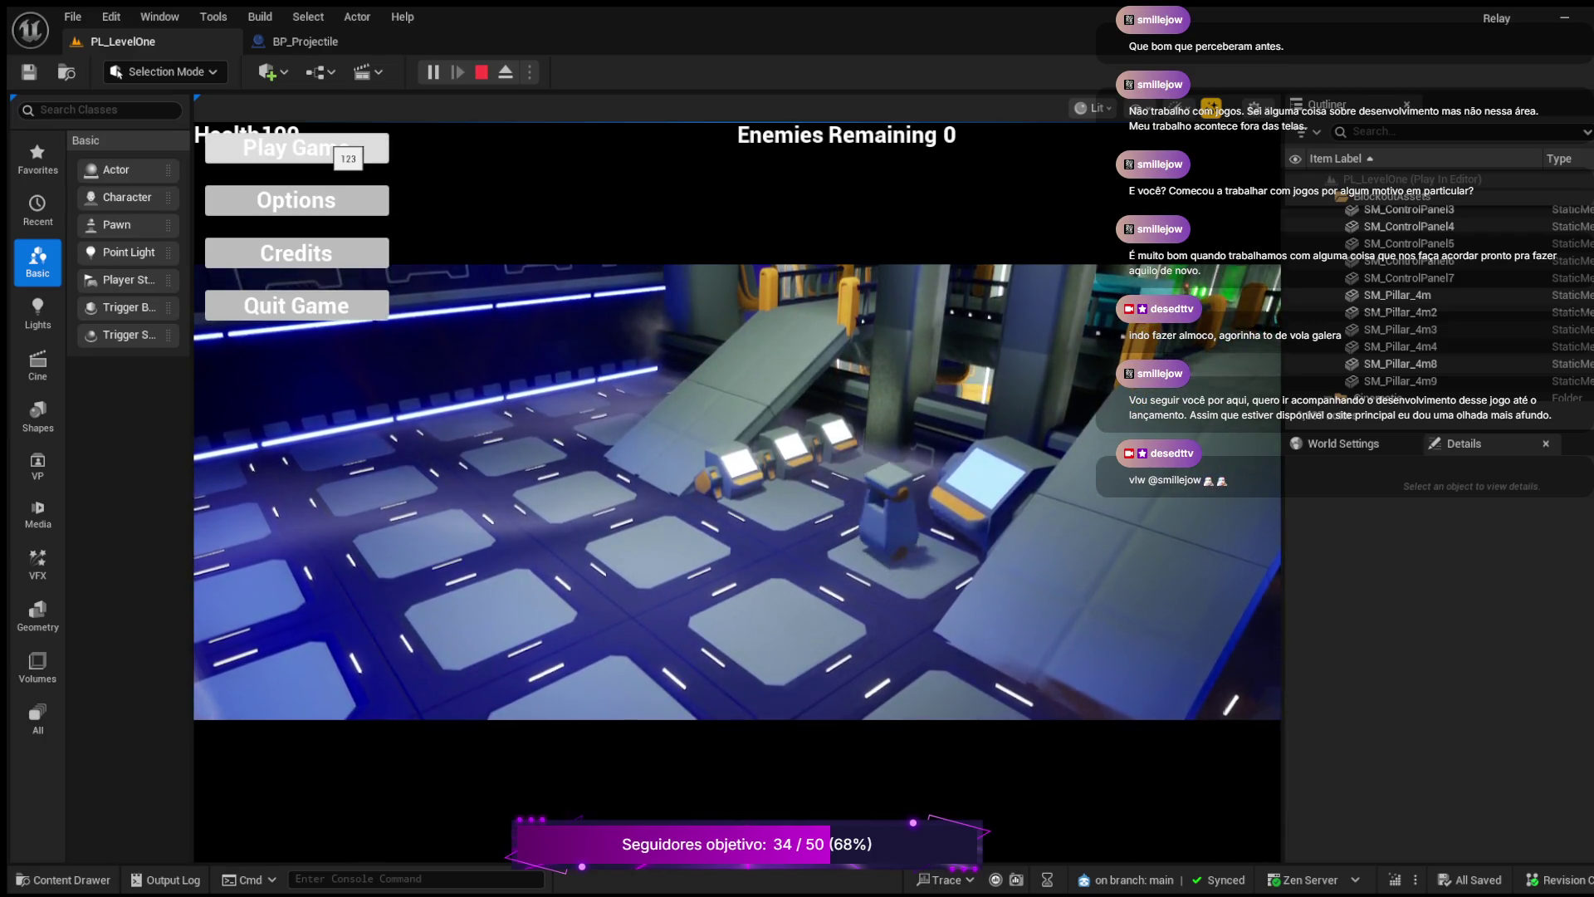
- Start the game from the main menu and run onto the central bridge
click(347, 151)
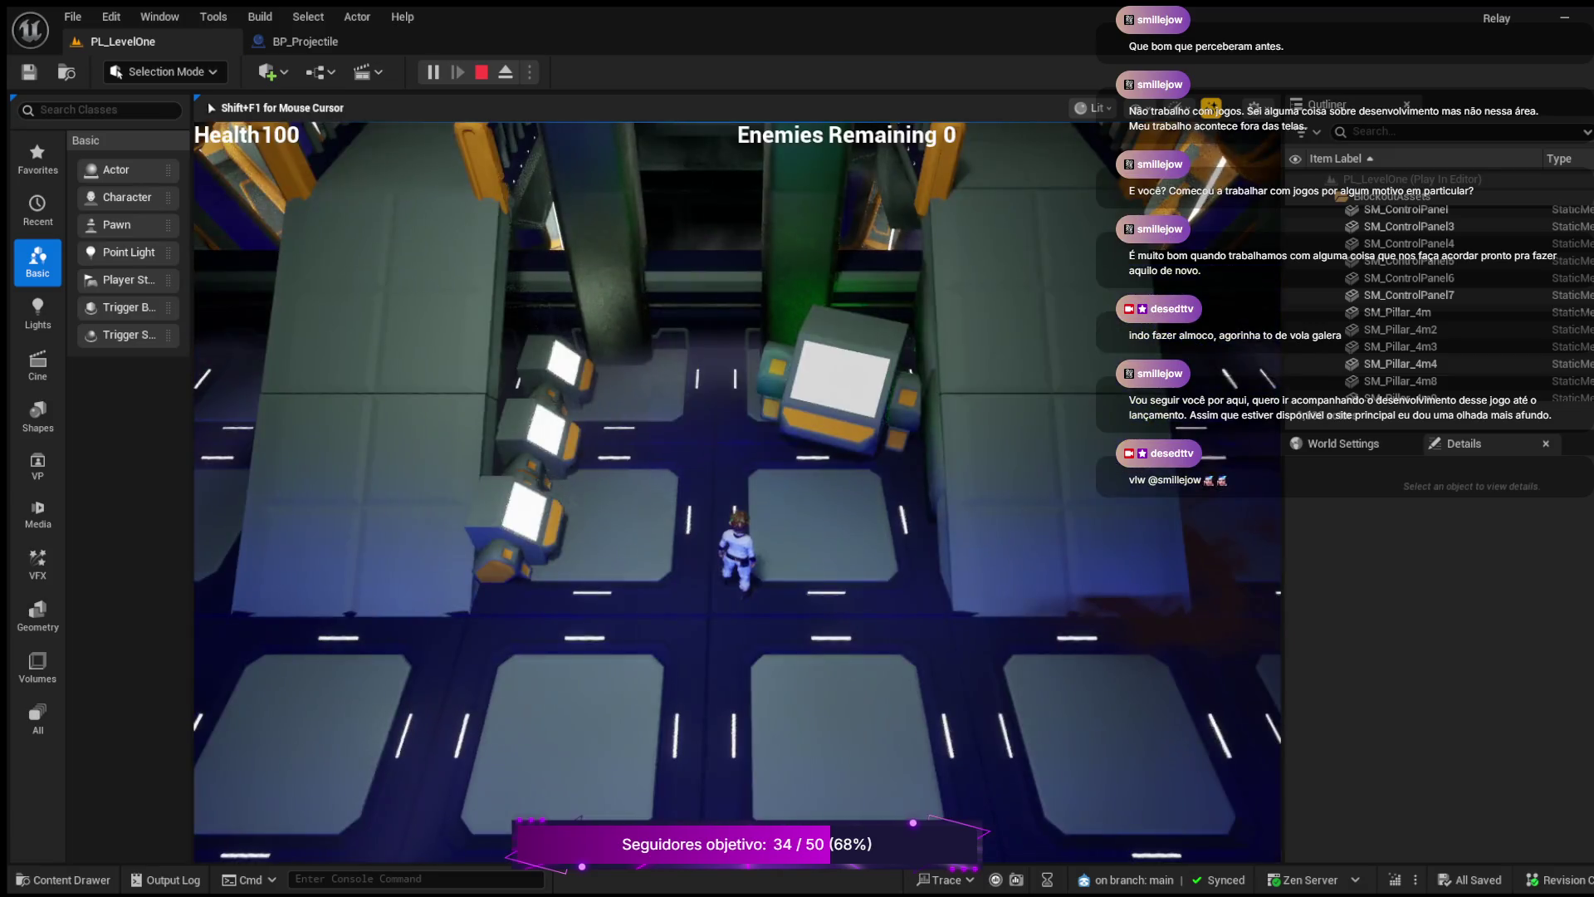
key(a)
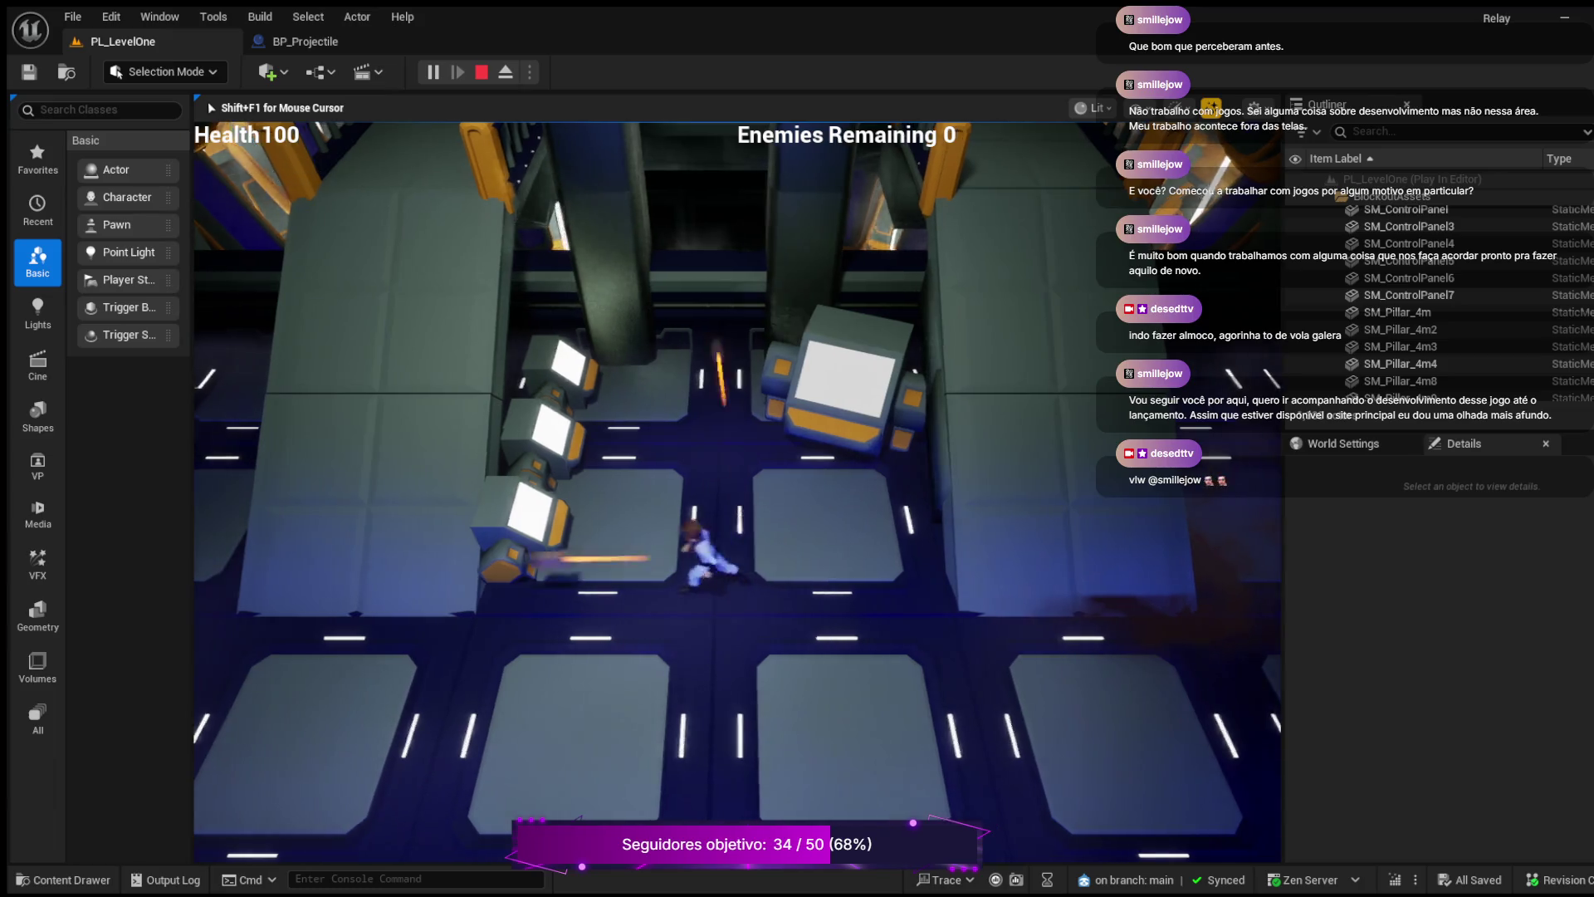
key(d)
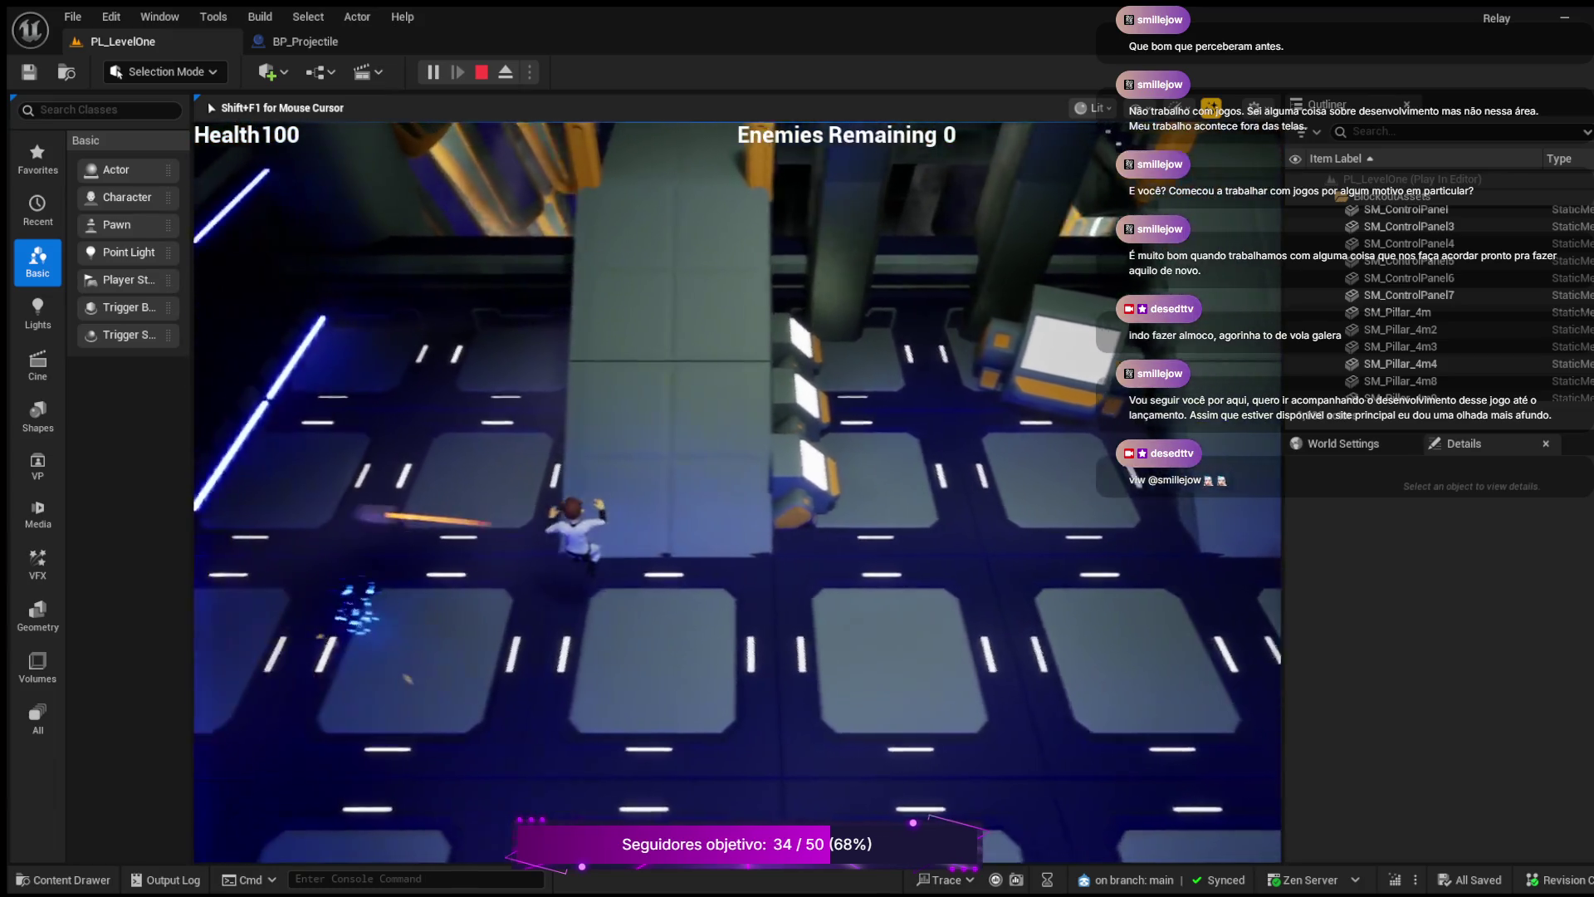
key(w)
key(w)
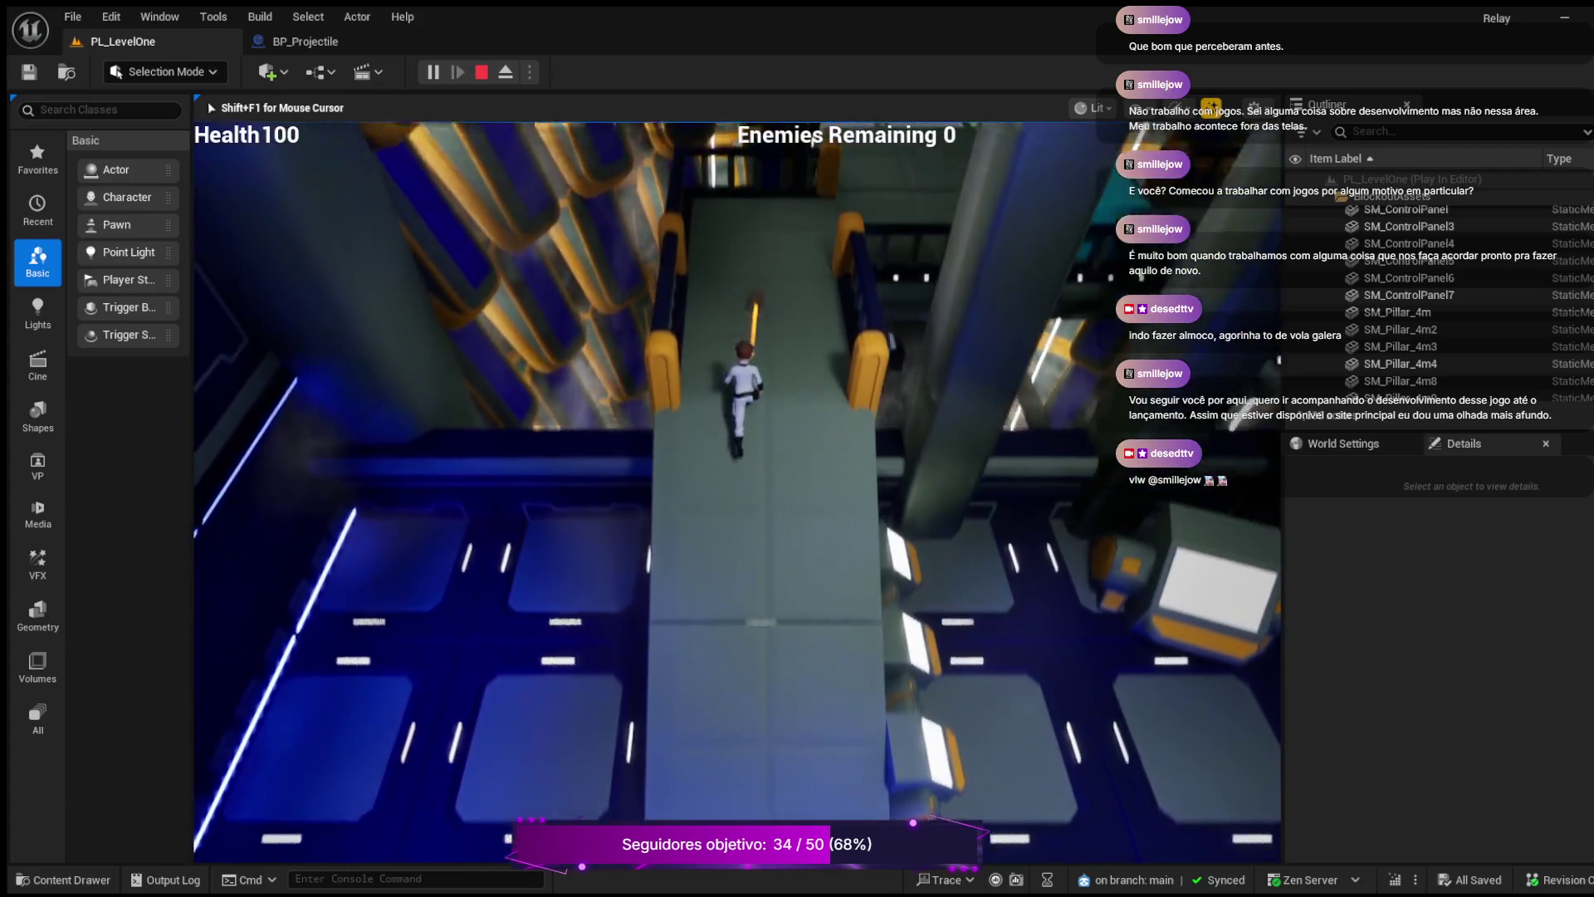
- Charge and shoot the enemies until Game Over, then stop the play session
key(w)
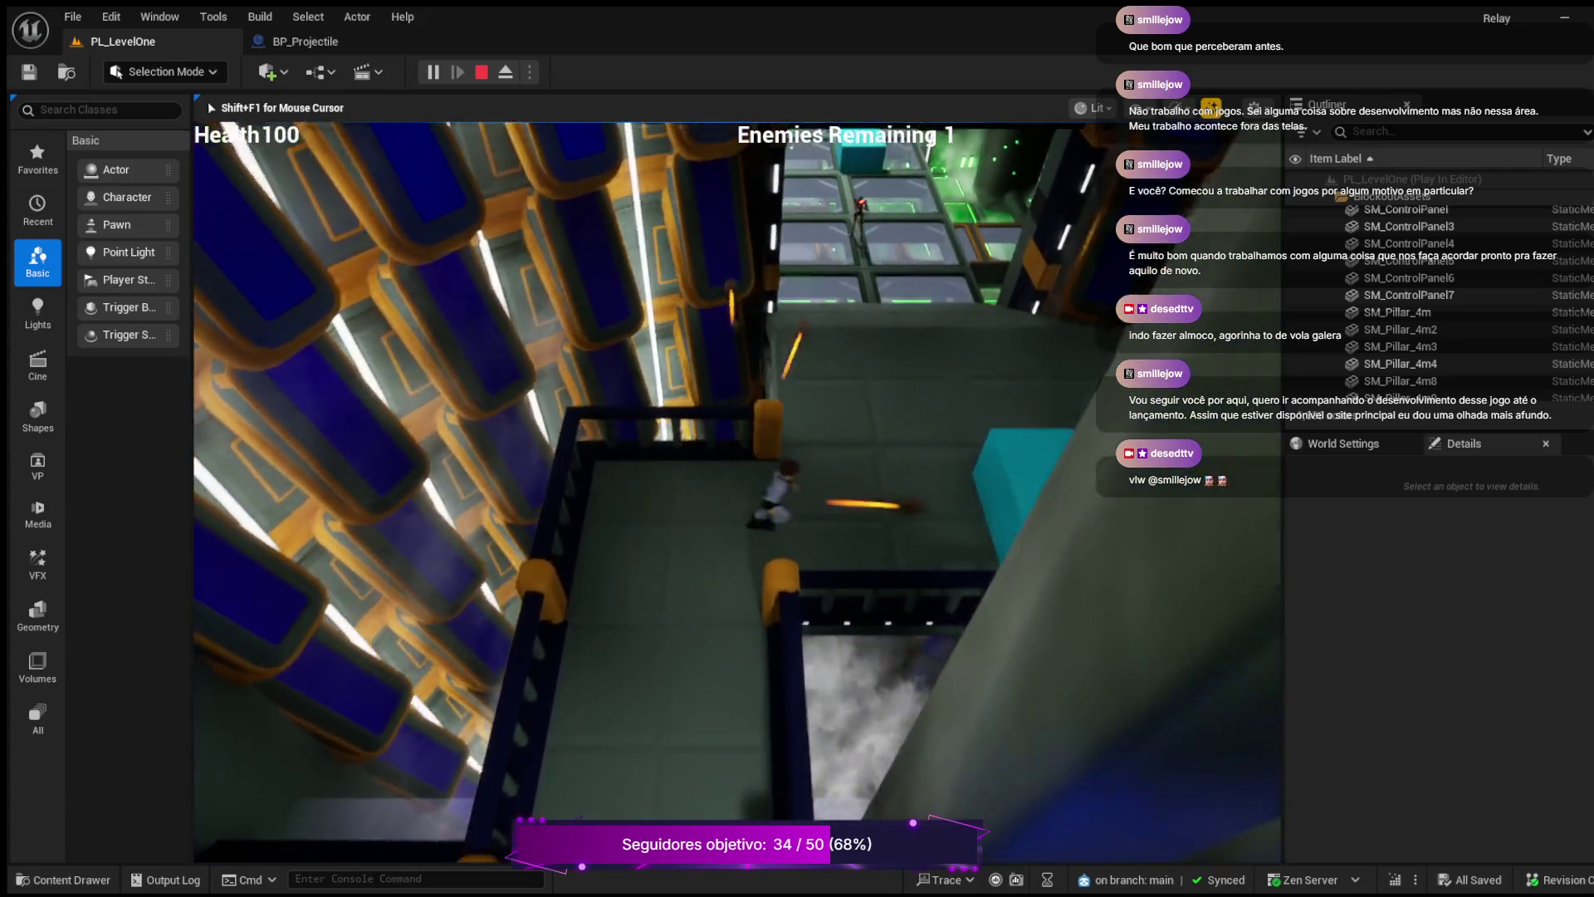
key(w)
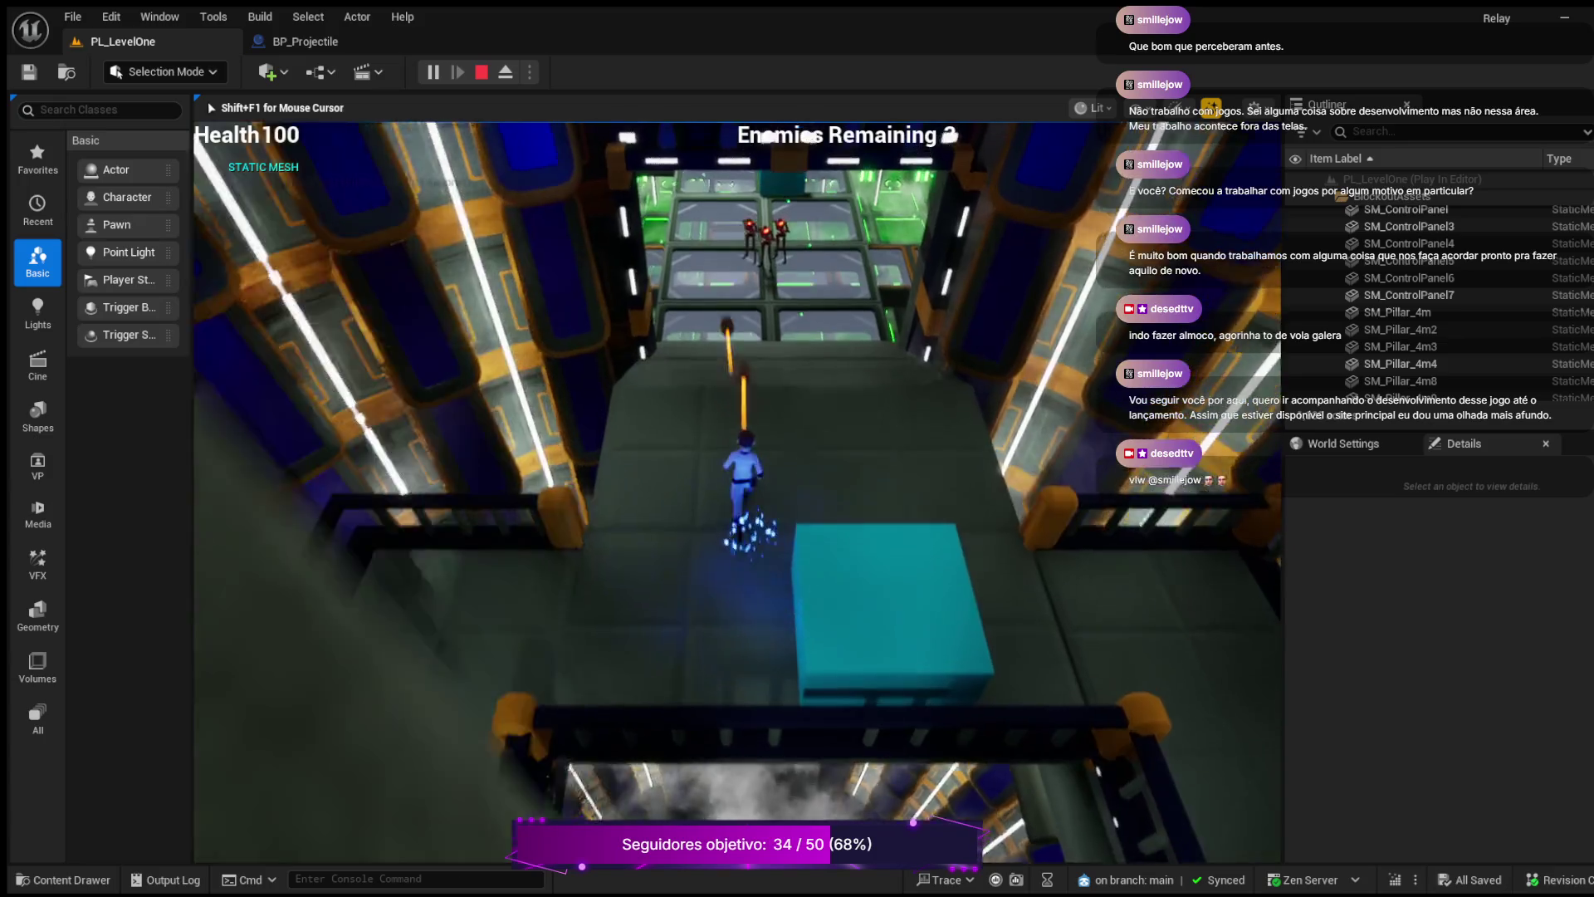
key(w)
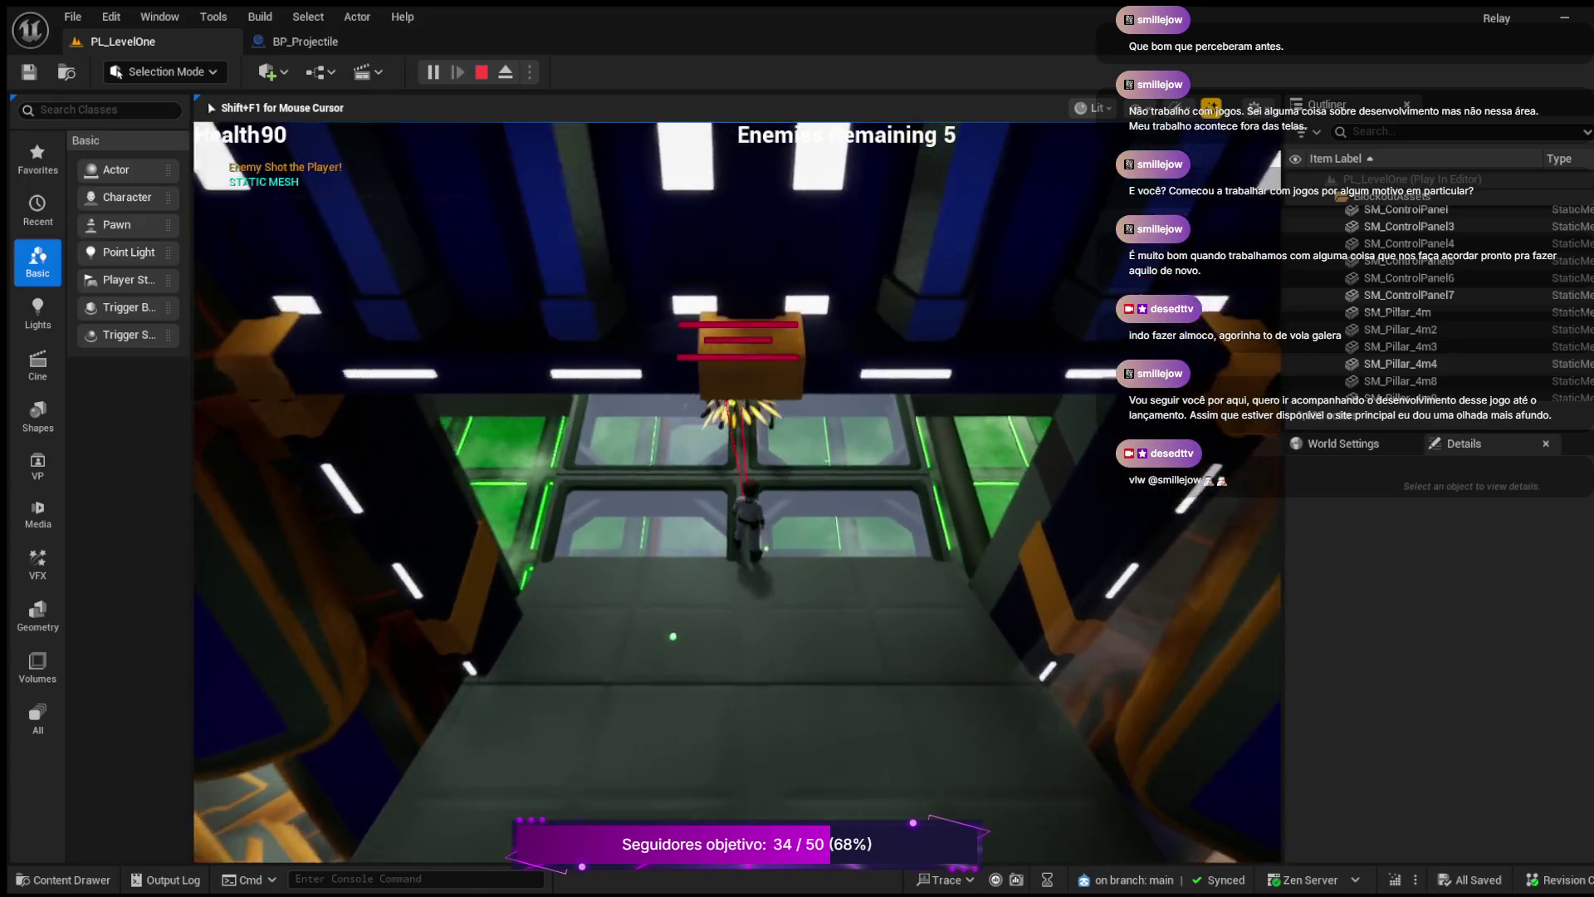
key(w)
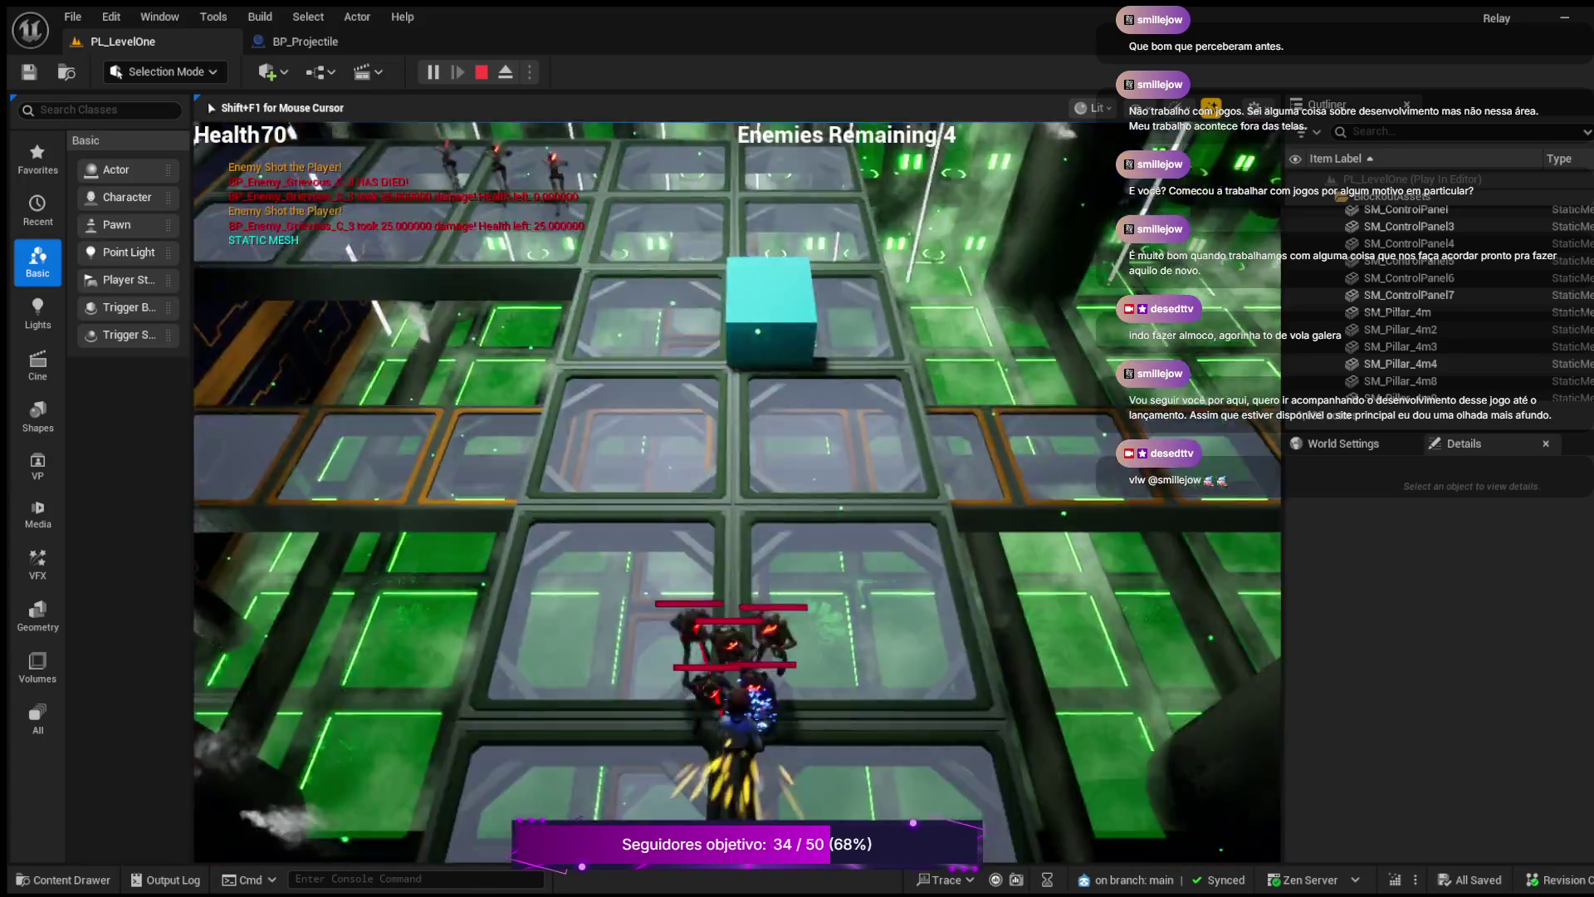
key(w)
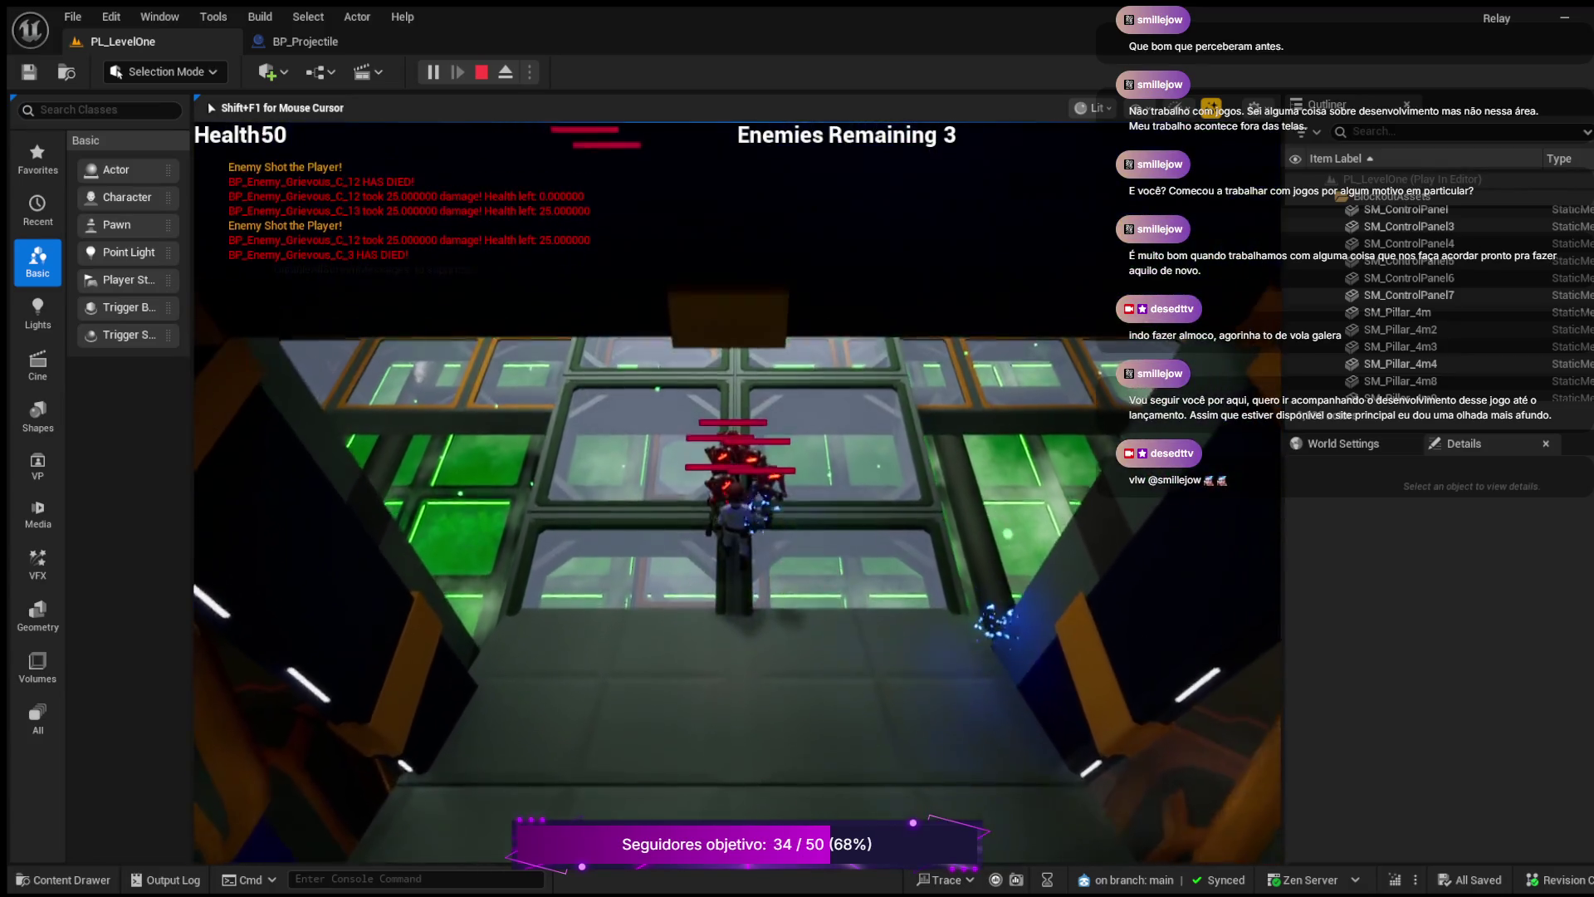
key(w)
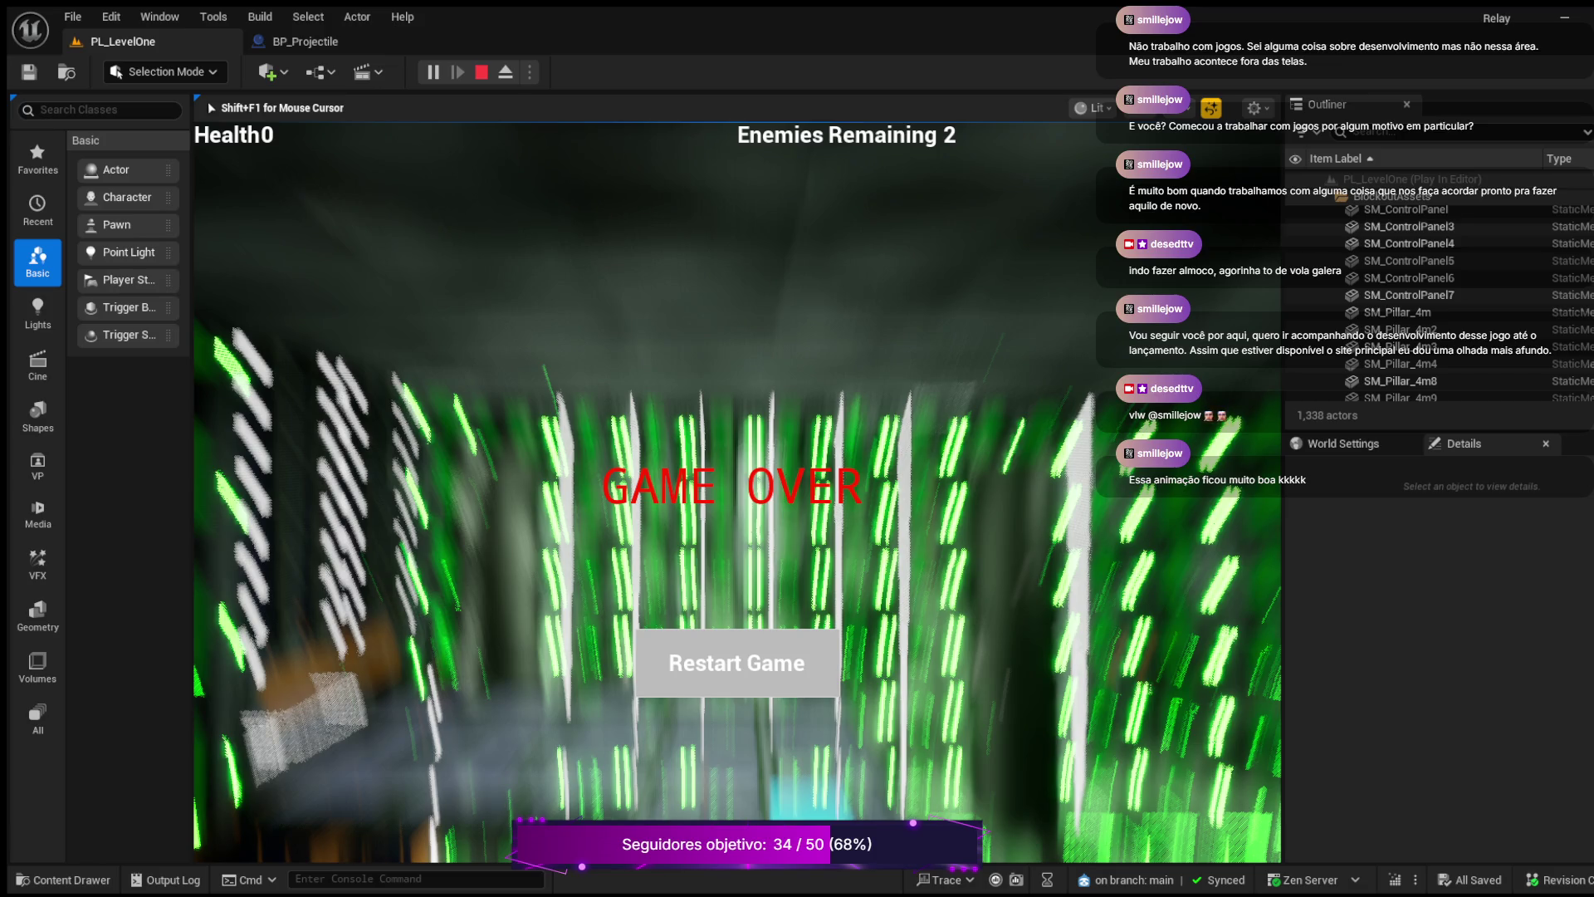
key(Escape)
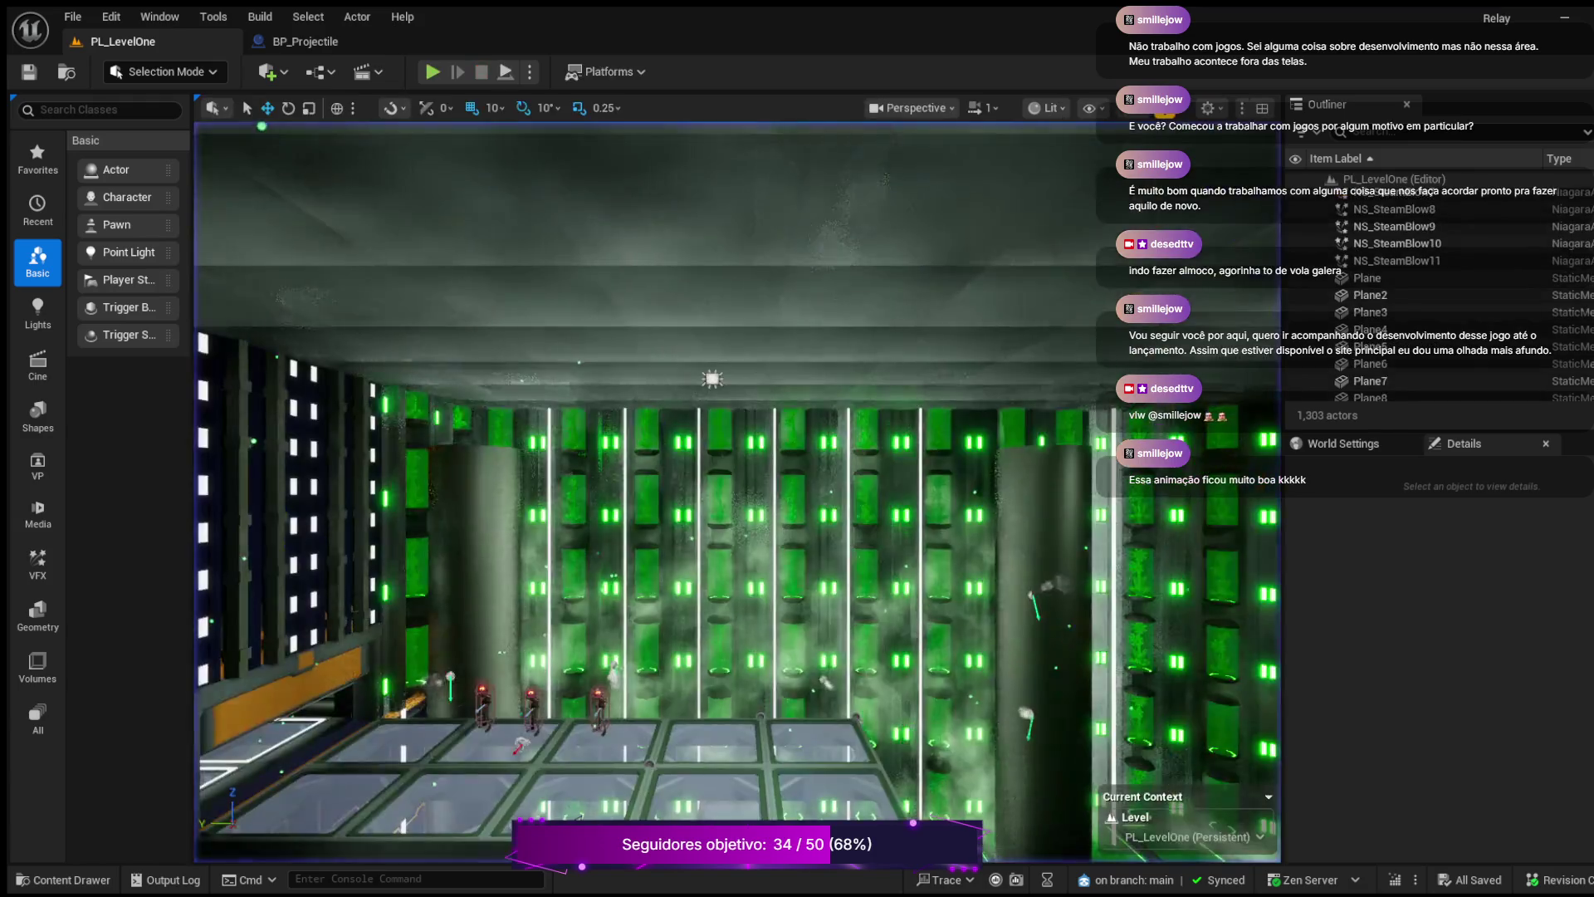
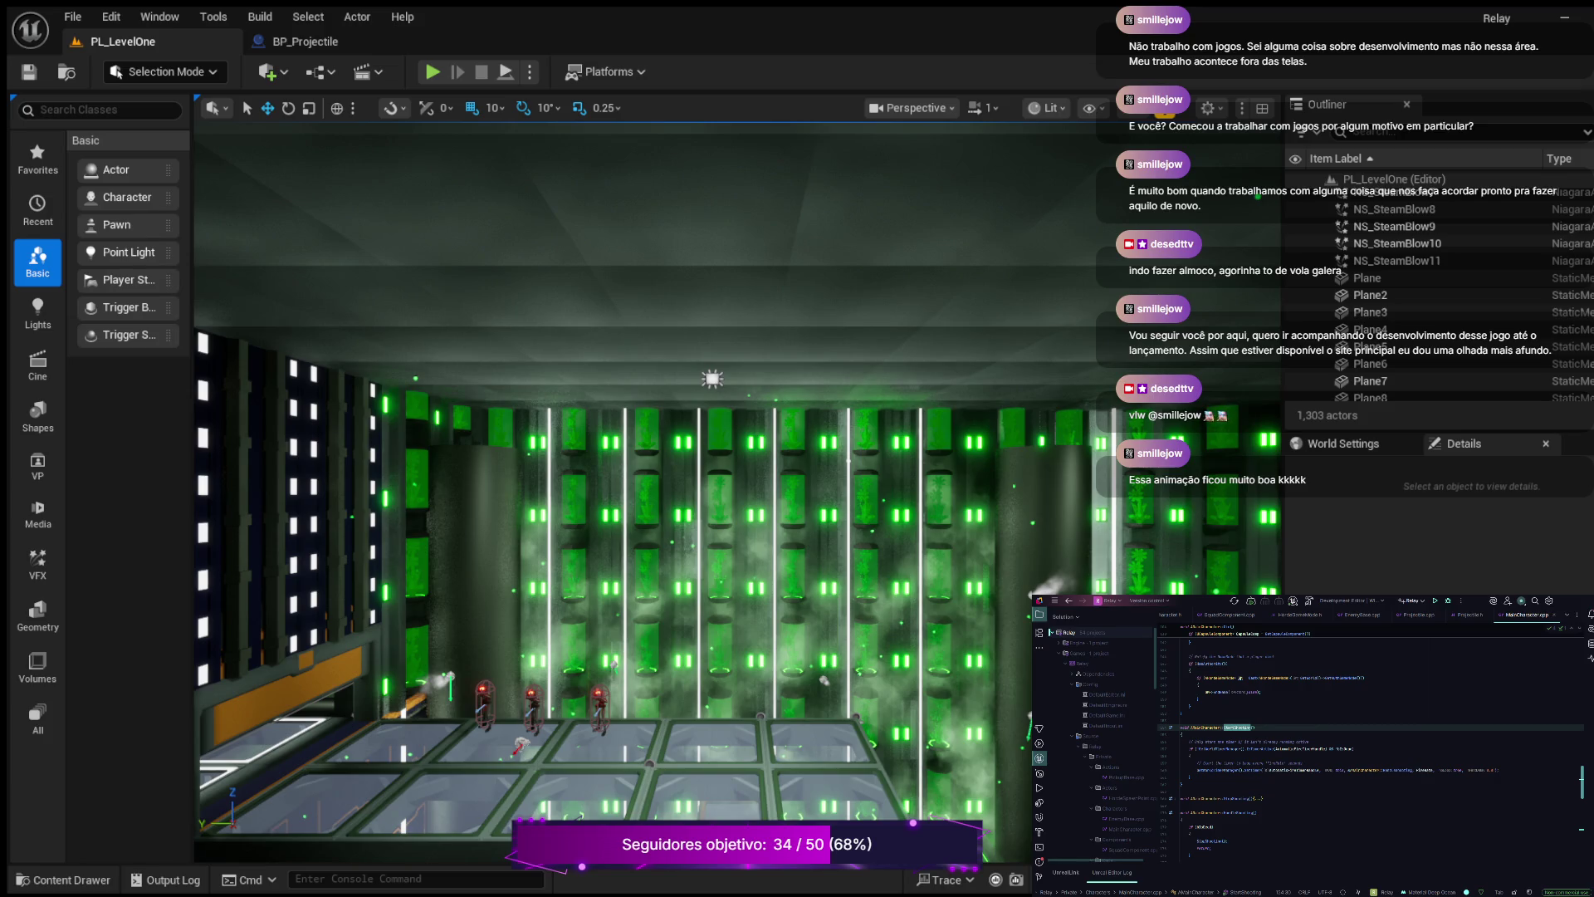
- Search the character code for bUse and desiredRotation, landing on the matching line
click(1182, 713)
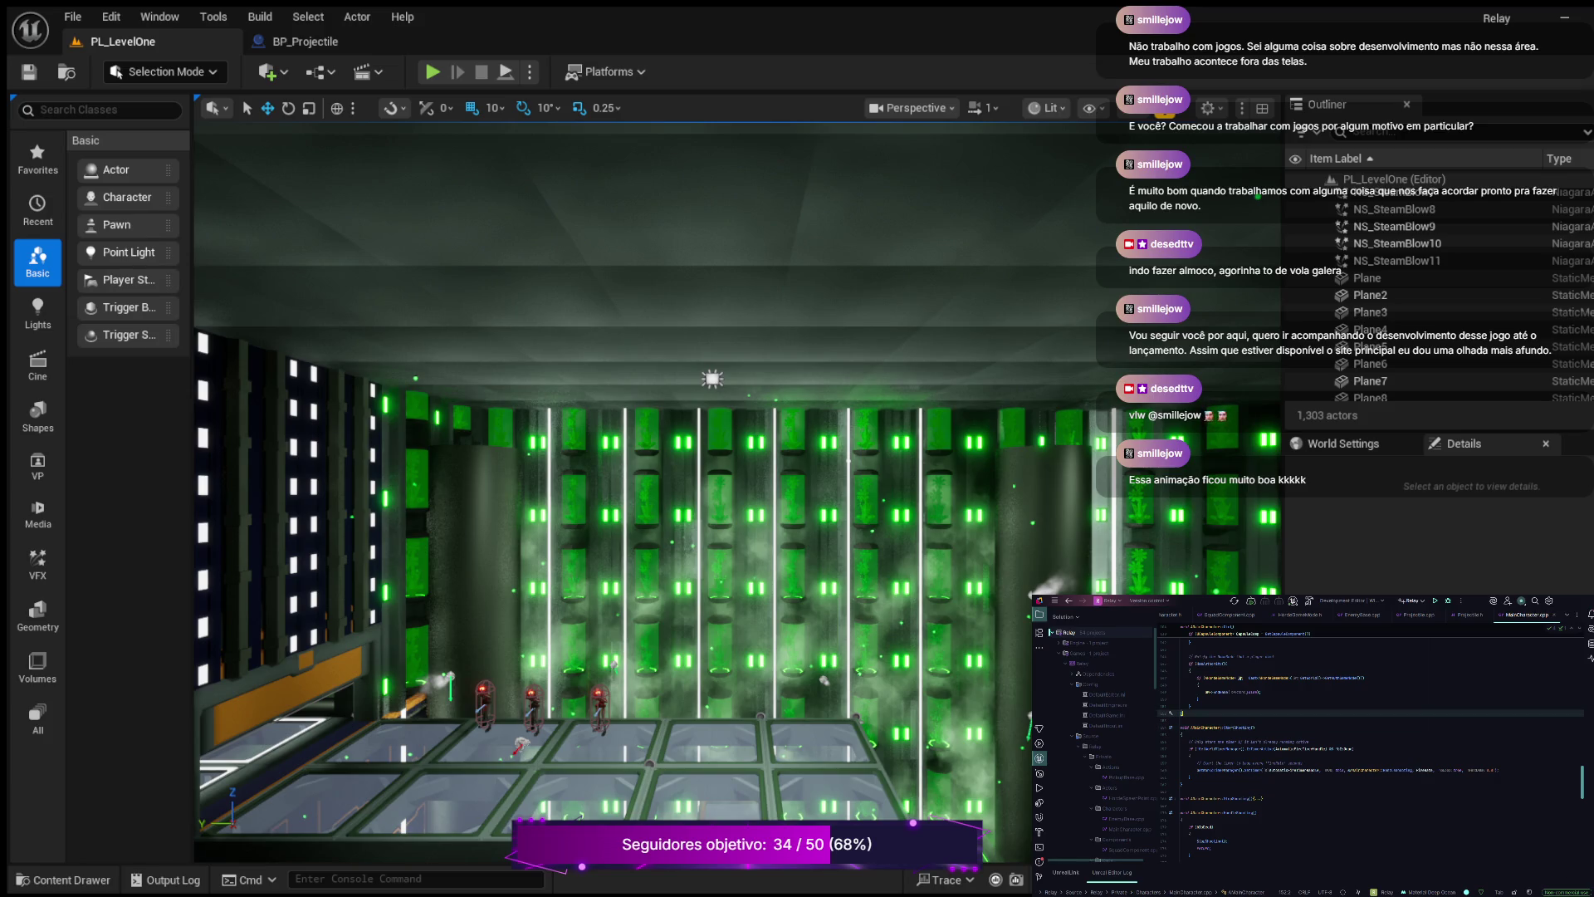
key(ctrl+f)
text(bUse)
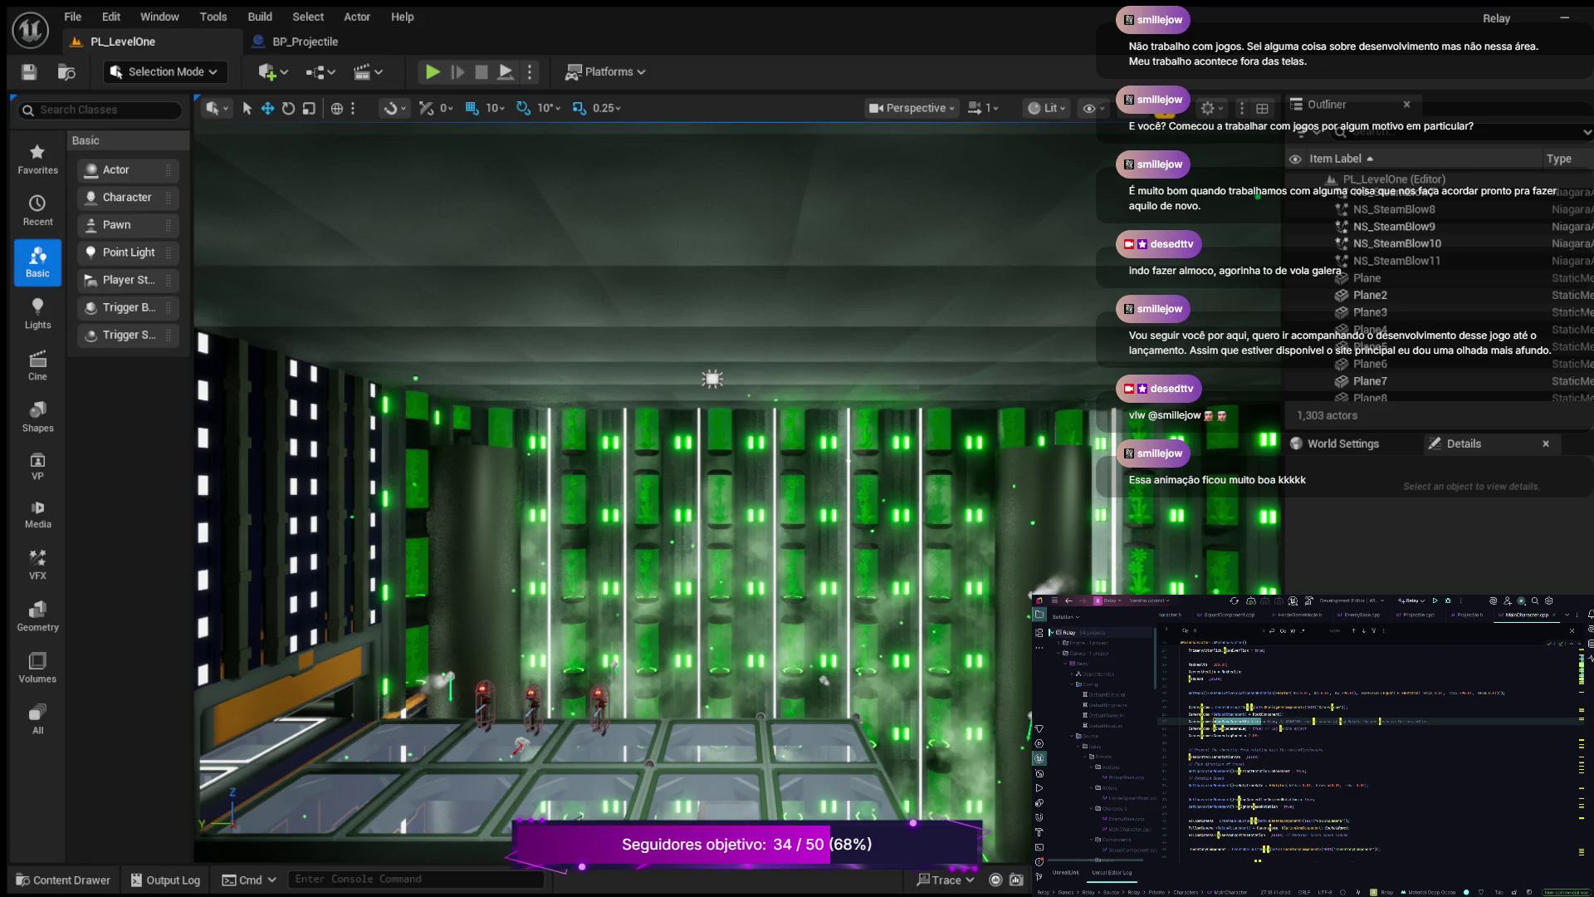
text(de)
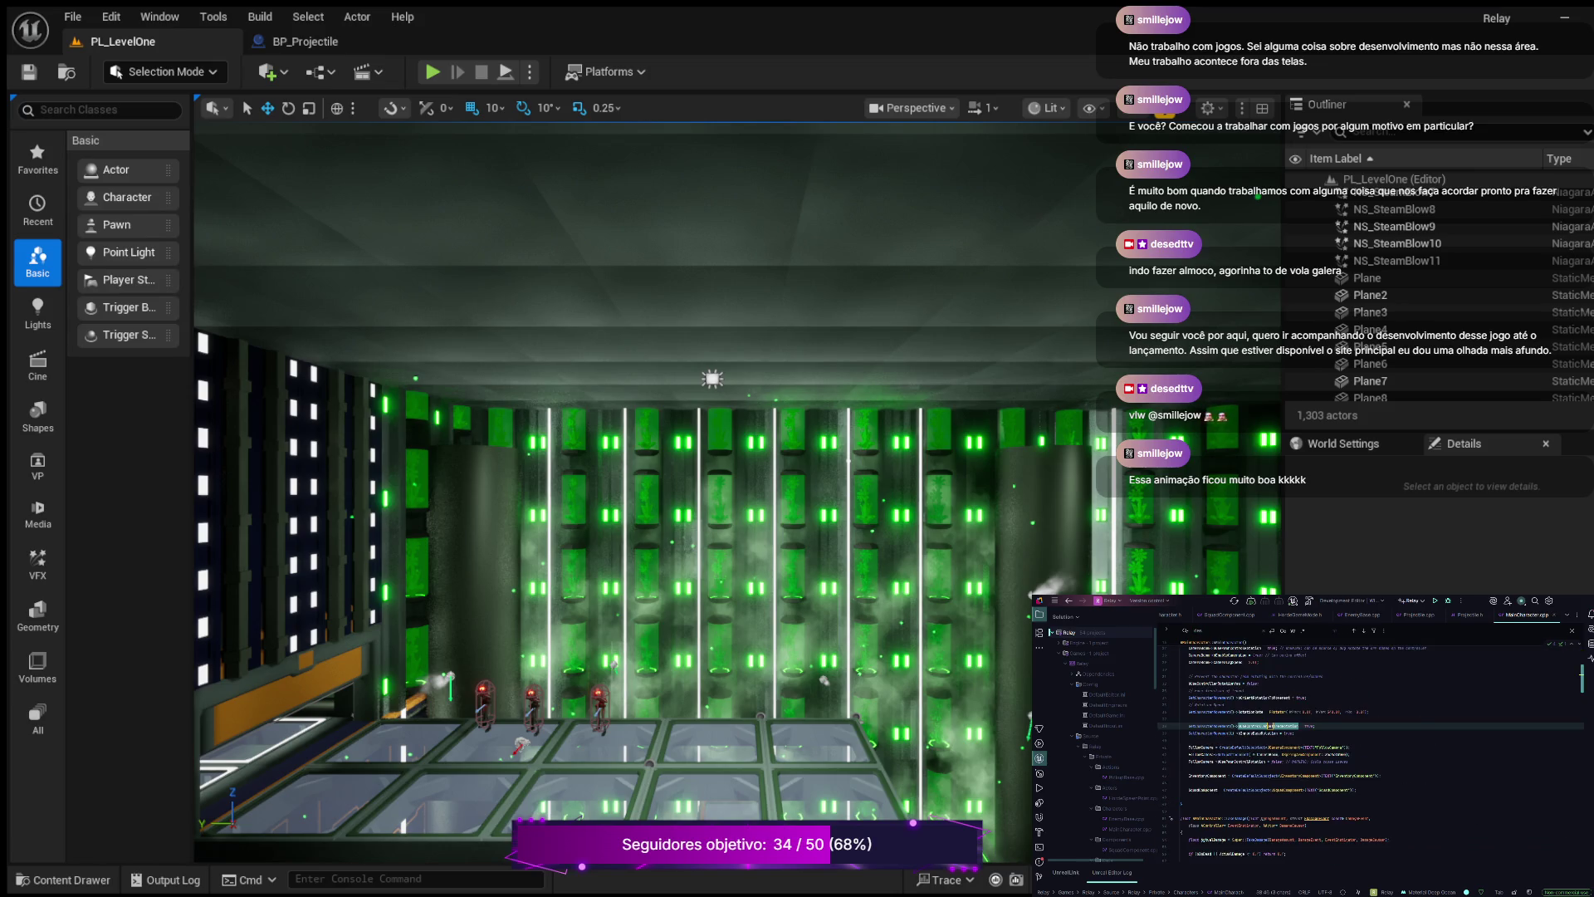
text(a)
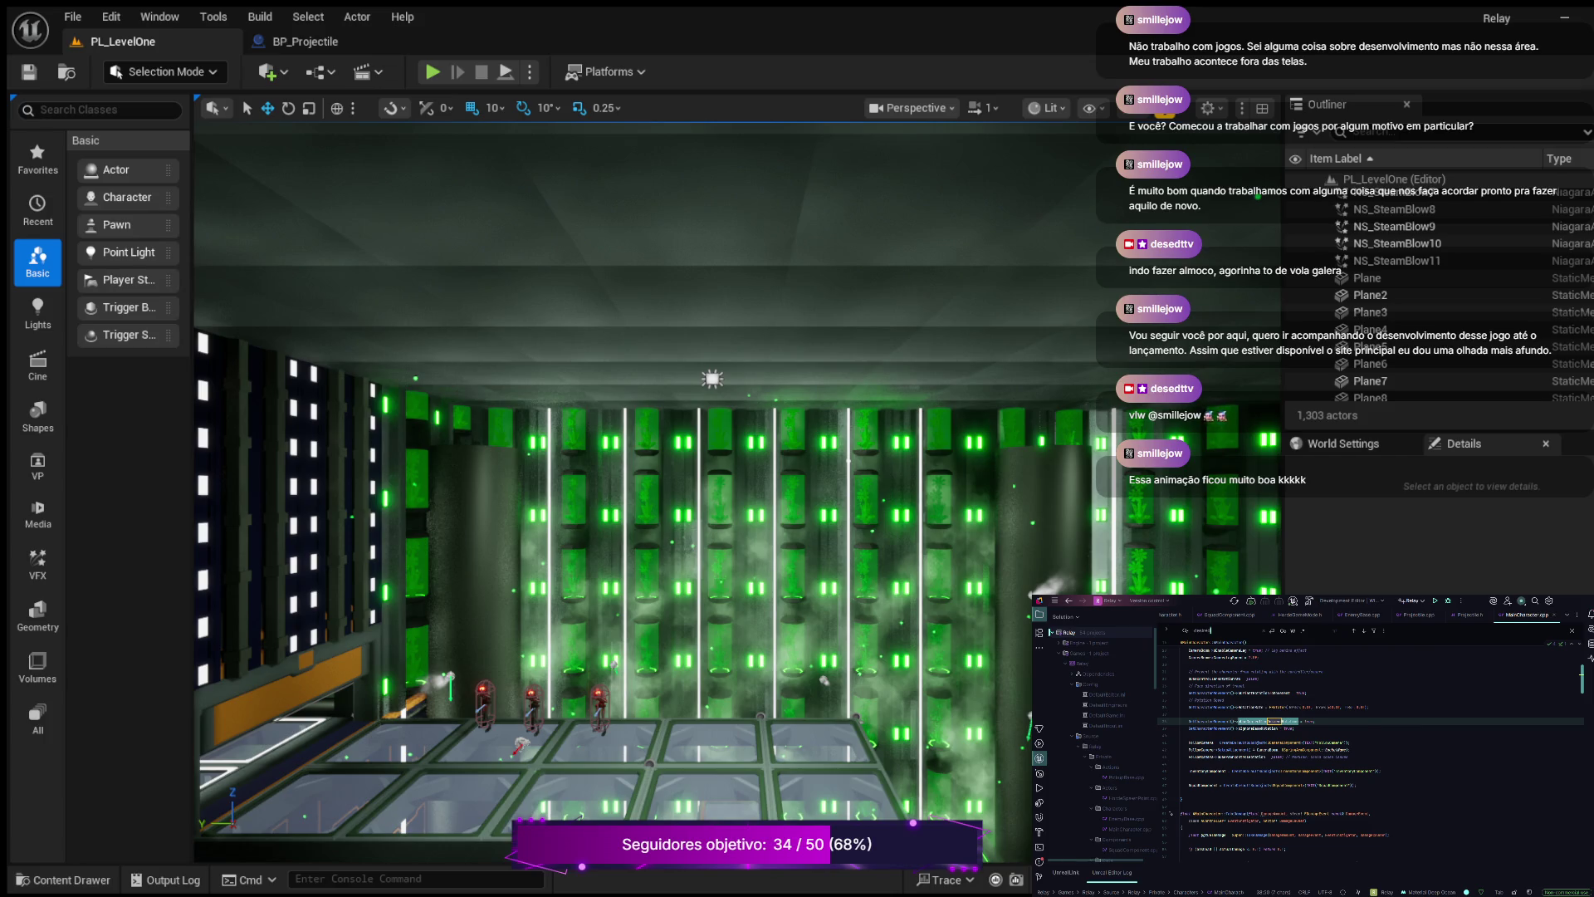
text(e)
text(Rot)
click(1303, 720)
- Search for rotationToMovement and select the matching code around lines 34–38
key(Escape)
text(rotation)
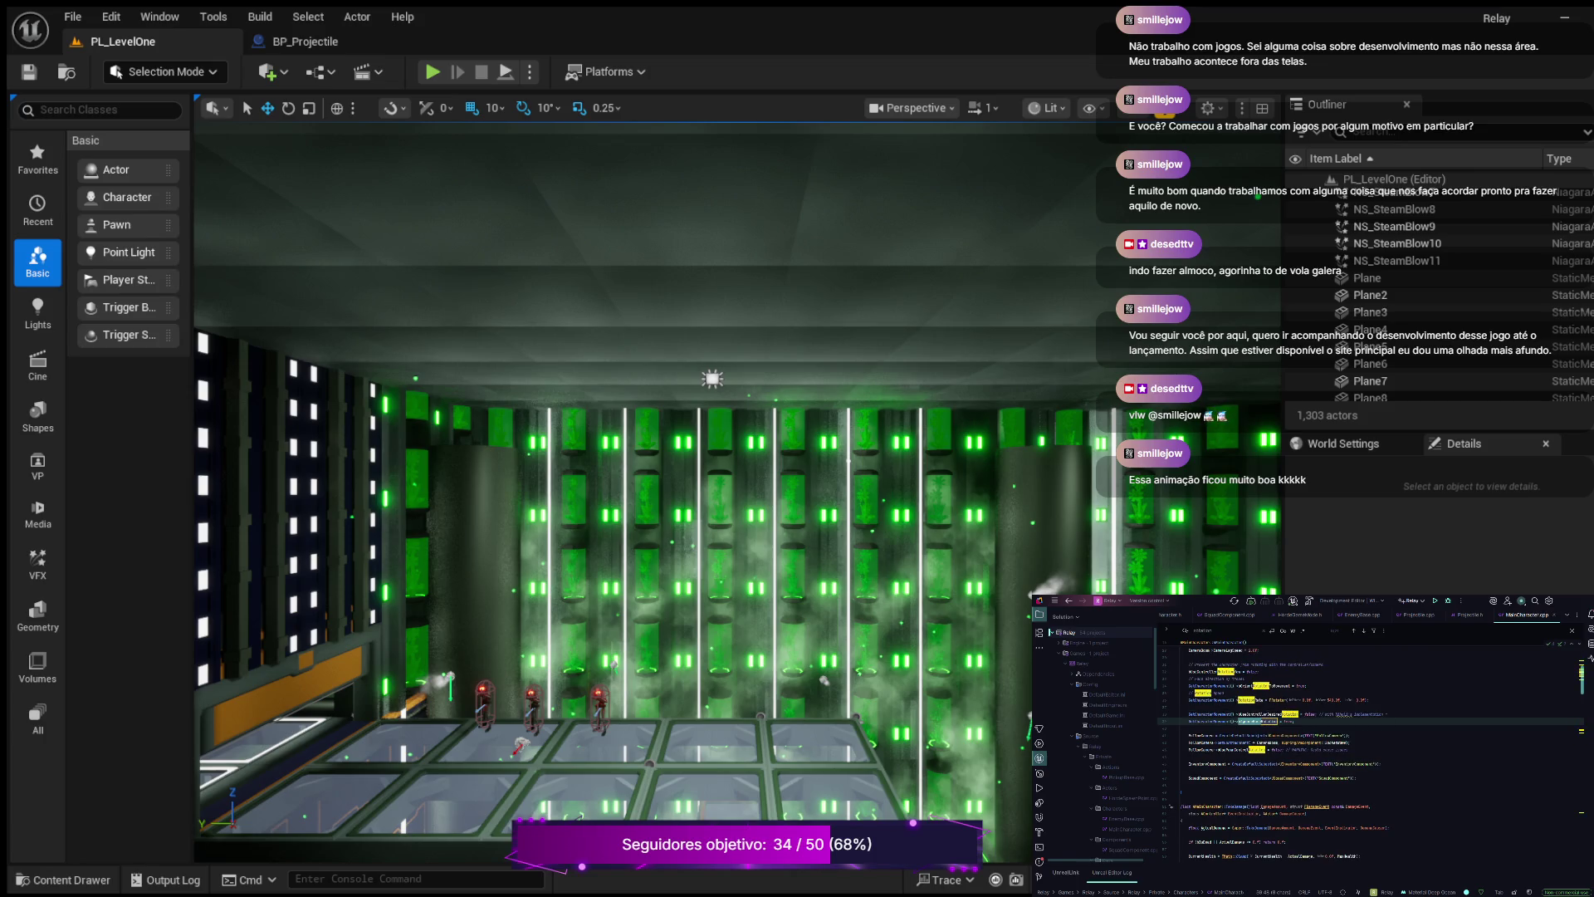
text(ToMove)
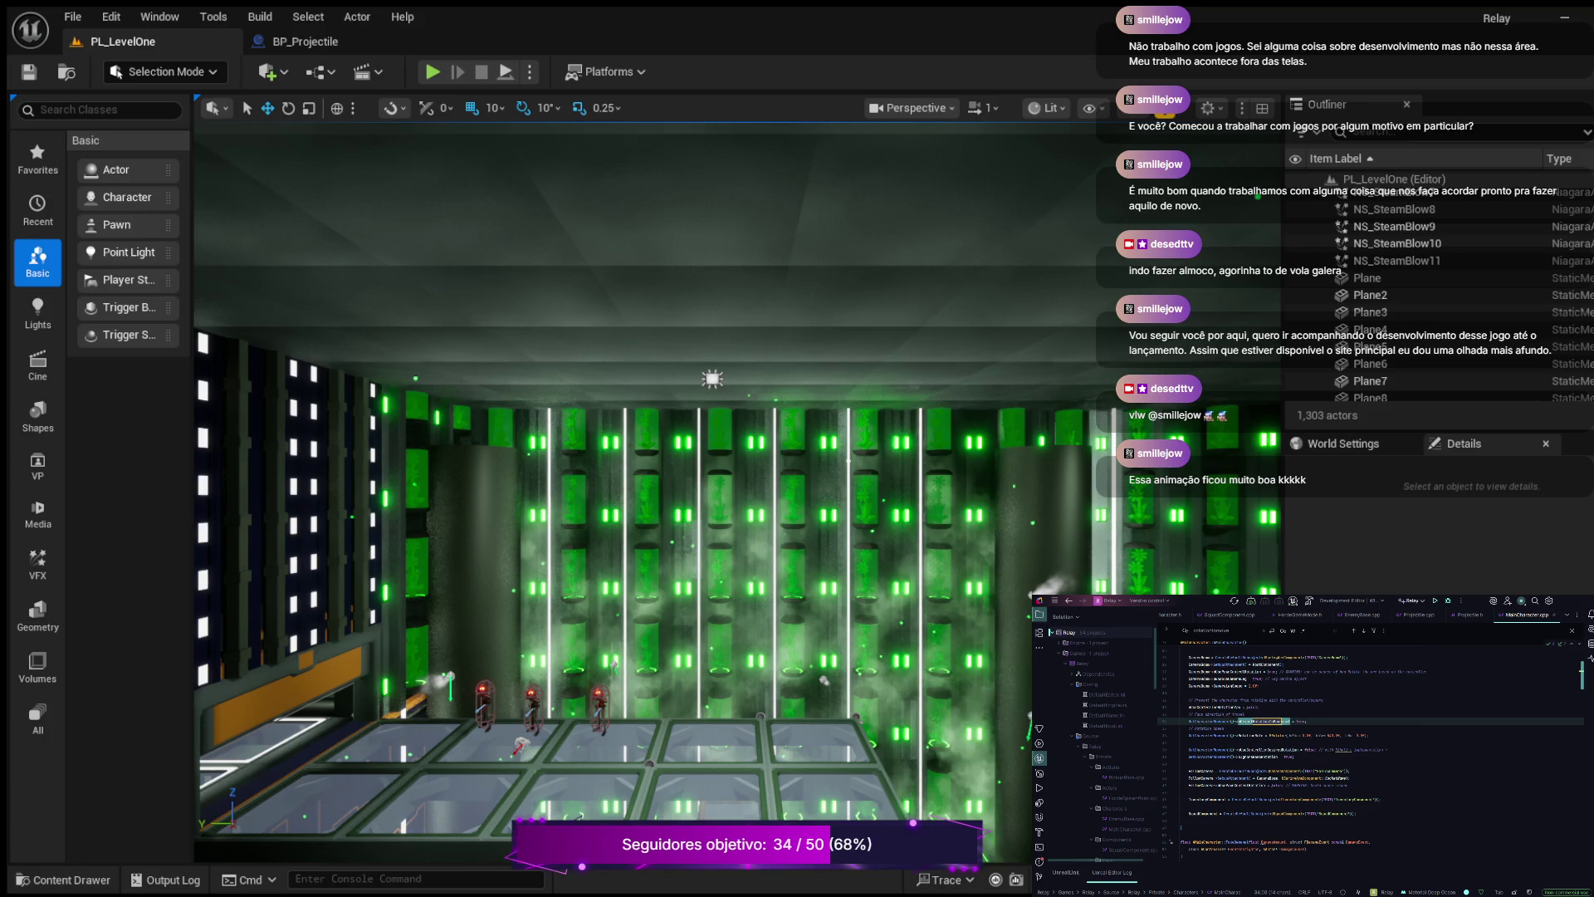
text(ment)
key(Return)
drag(1335, 750, 1388, 750)
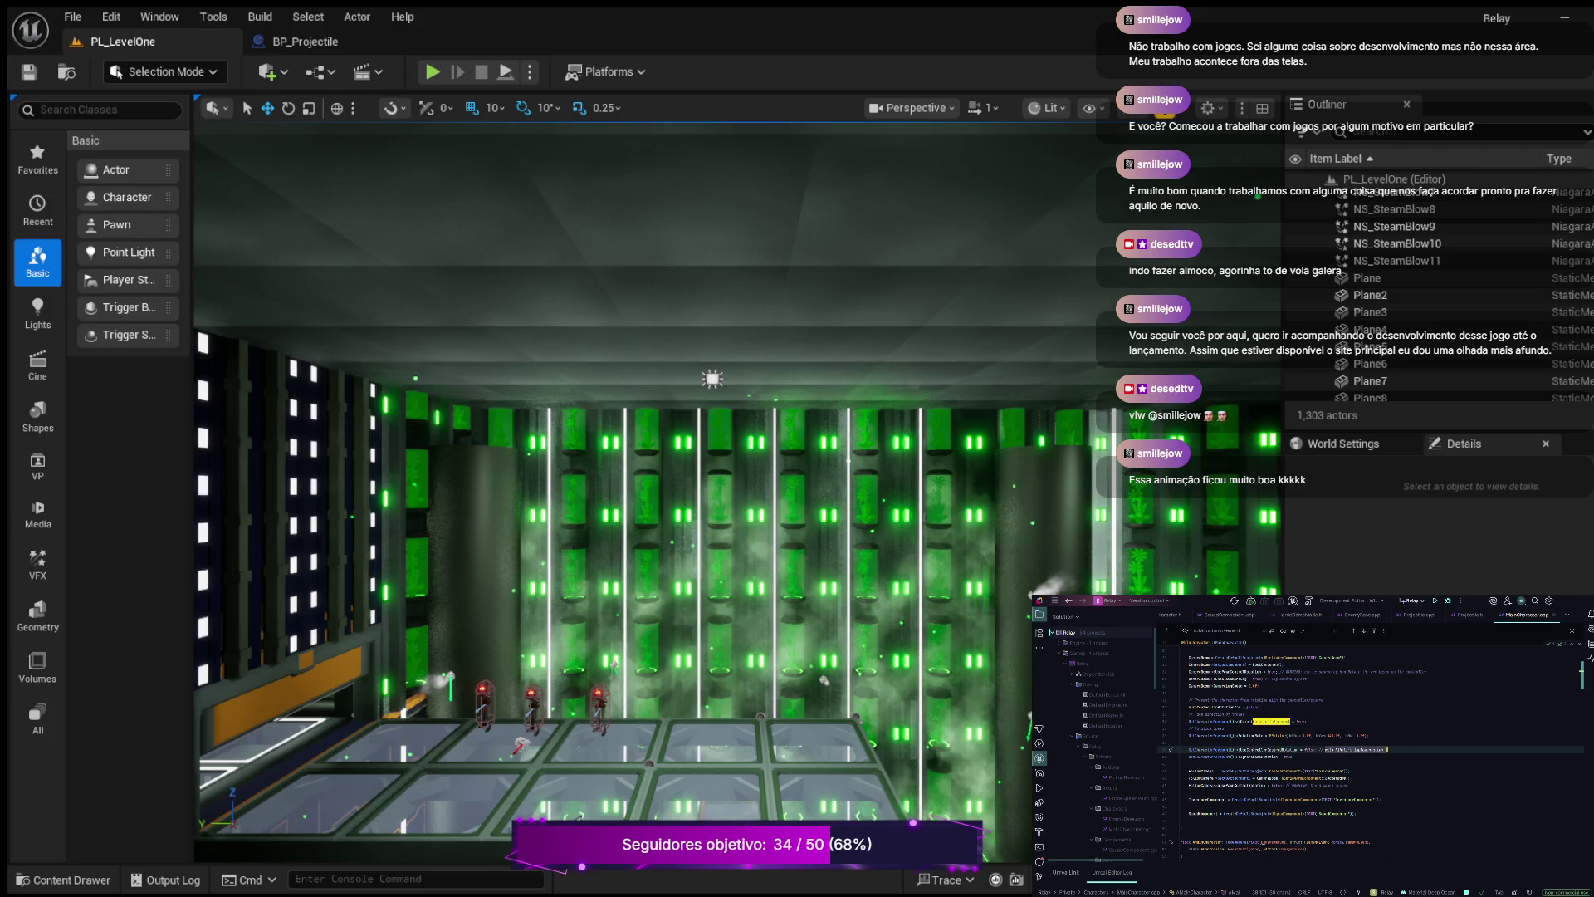
click(1306, 720)
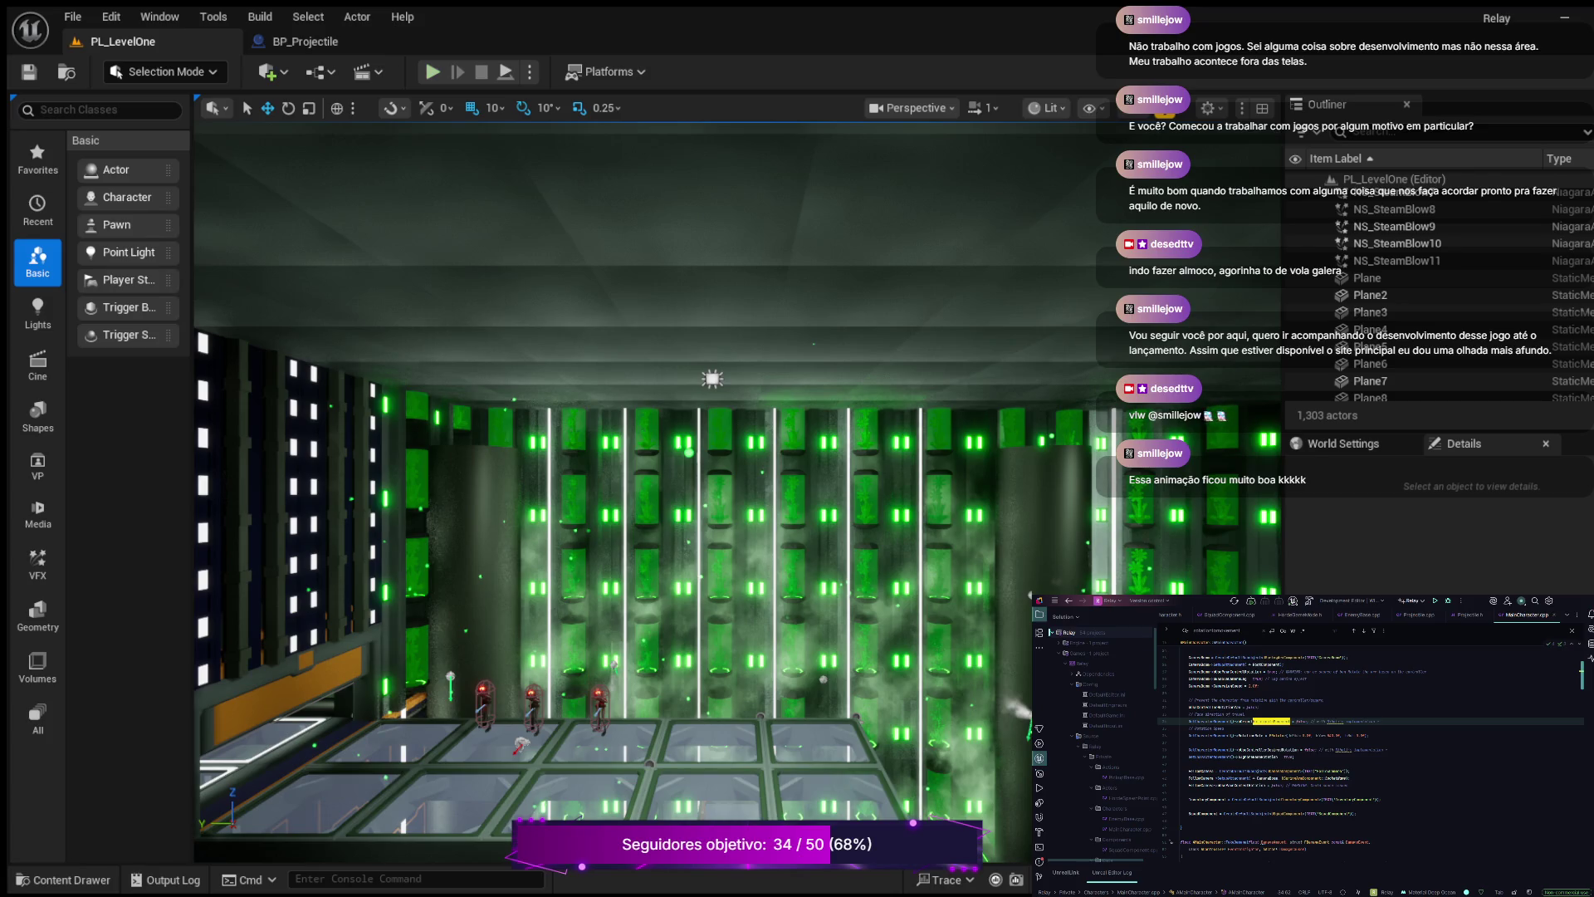
- Playtest PL_LevelOne, restarting once, walking the robot forward and firing projectiles before stopping
key(alt+p)
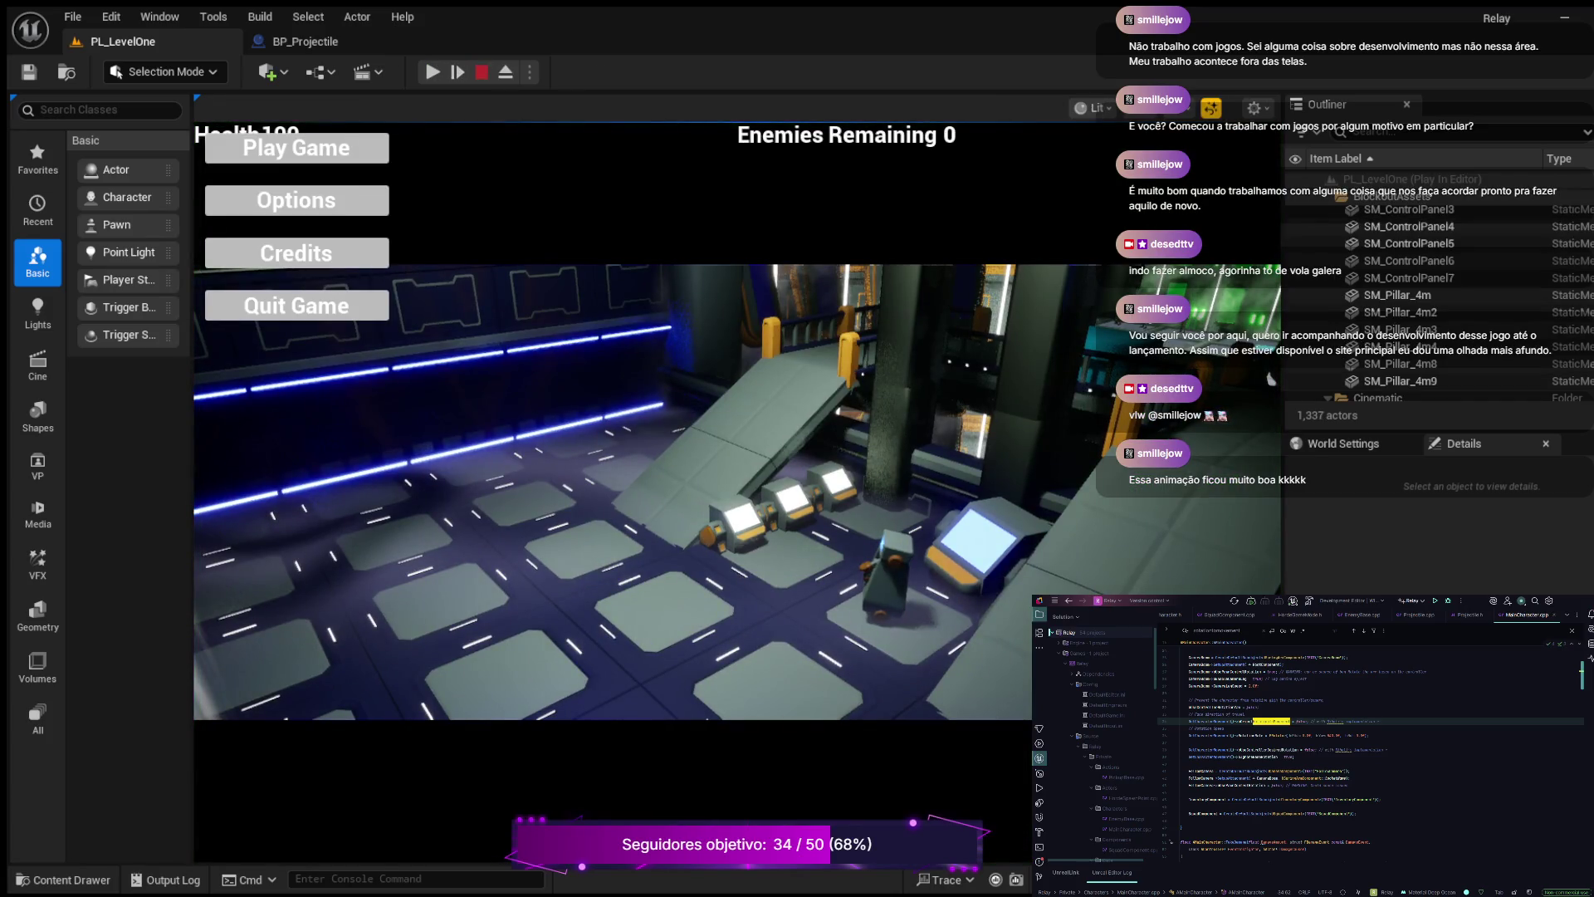
key(Escape)
key(alt+p)
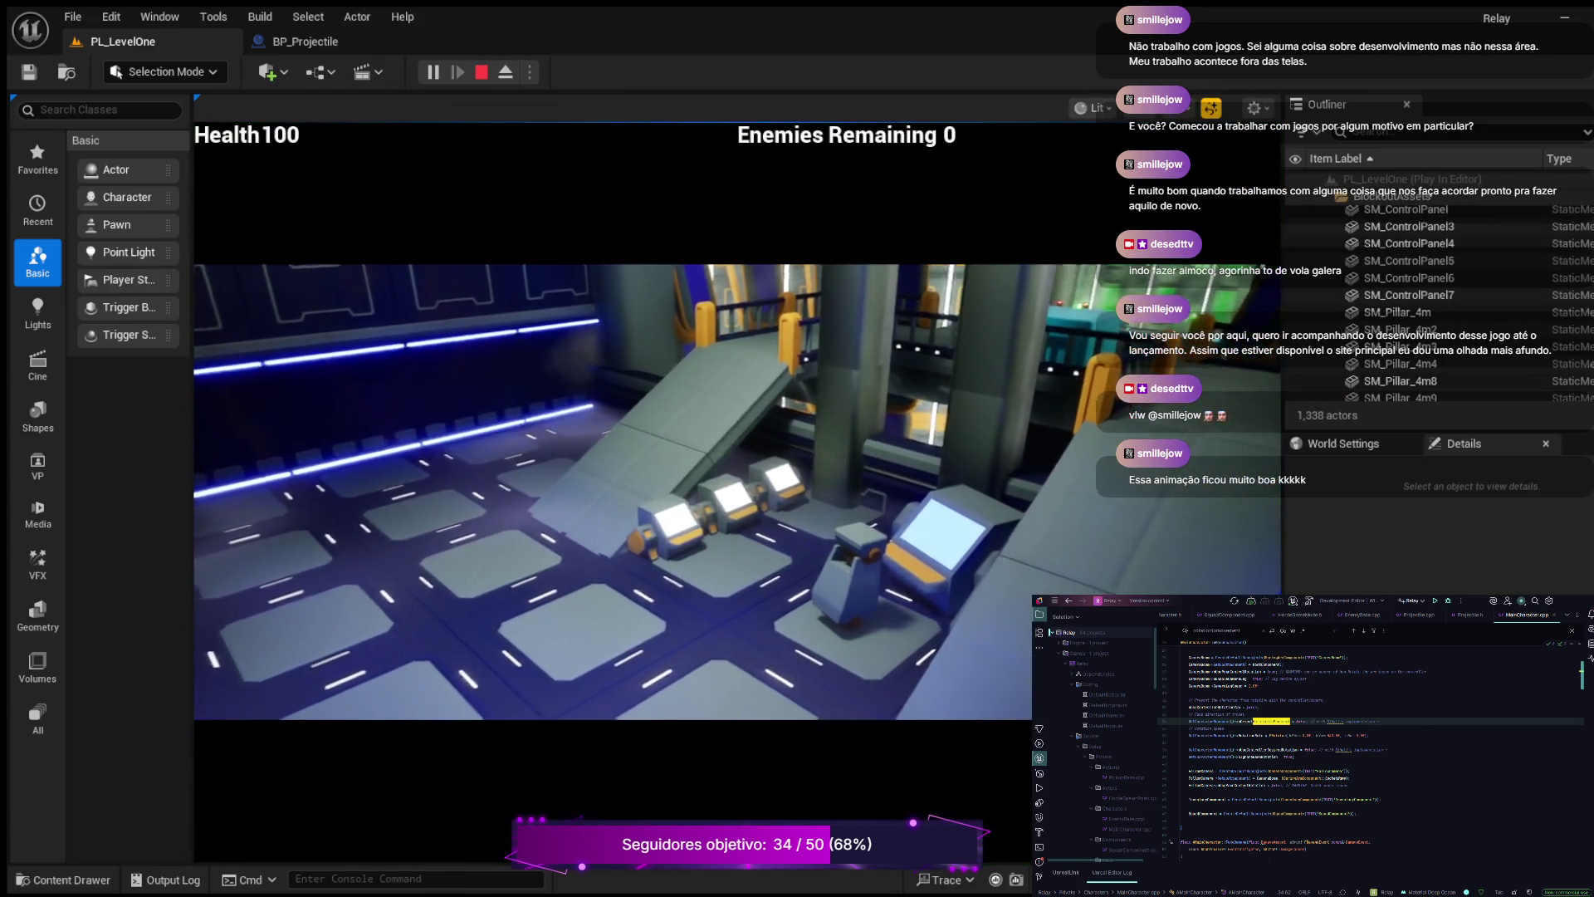
key(w)
key(w)
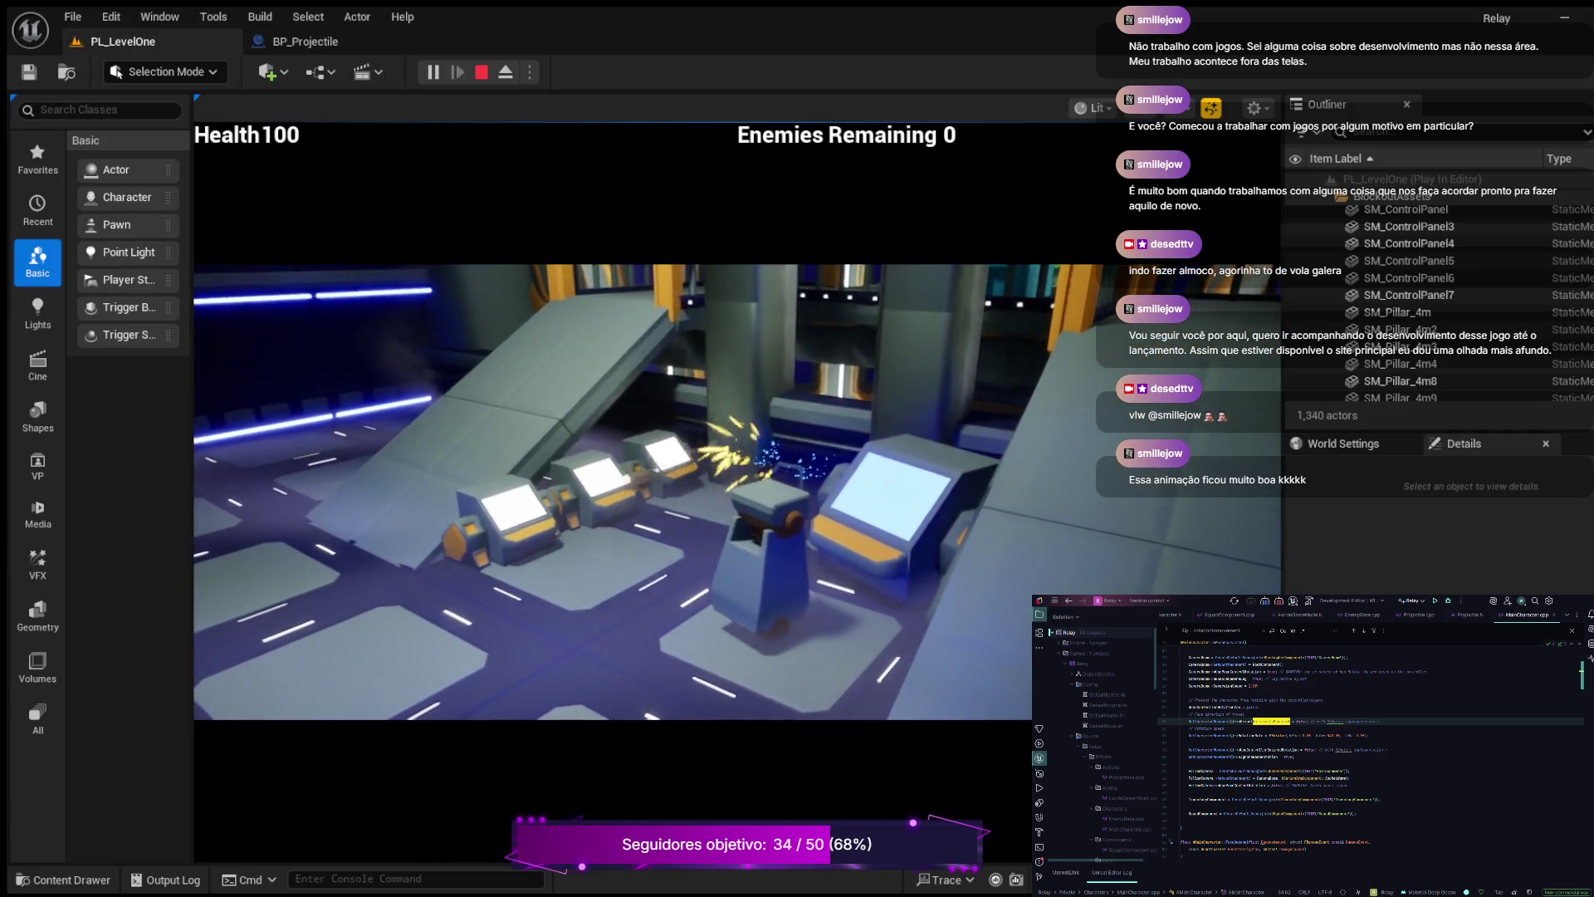
key(w)
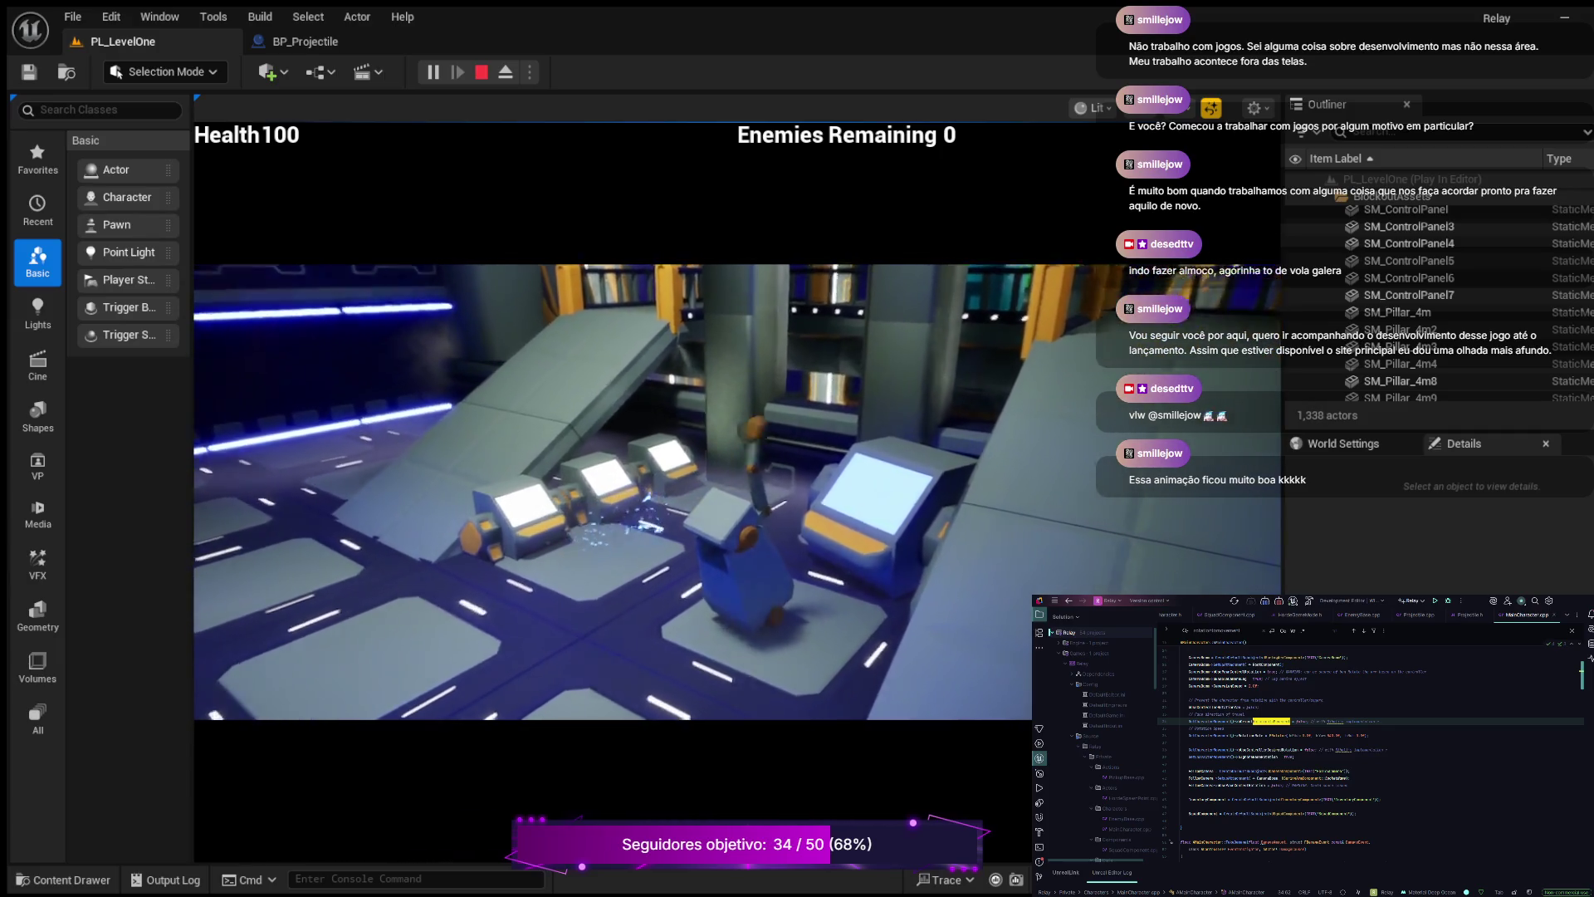
key(w)
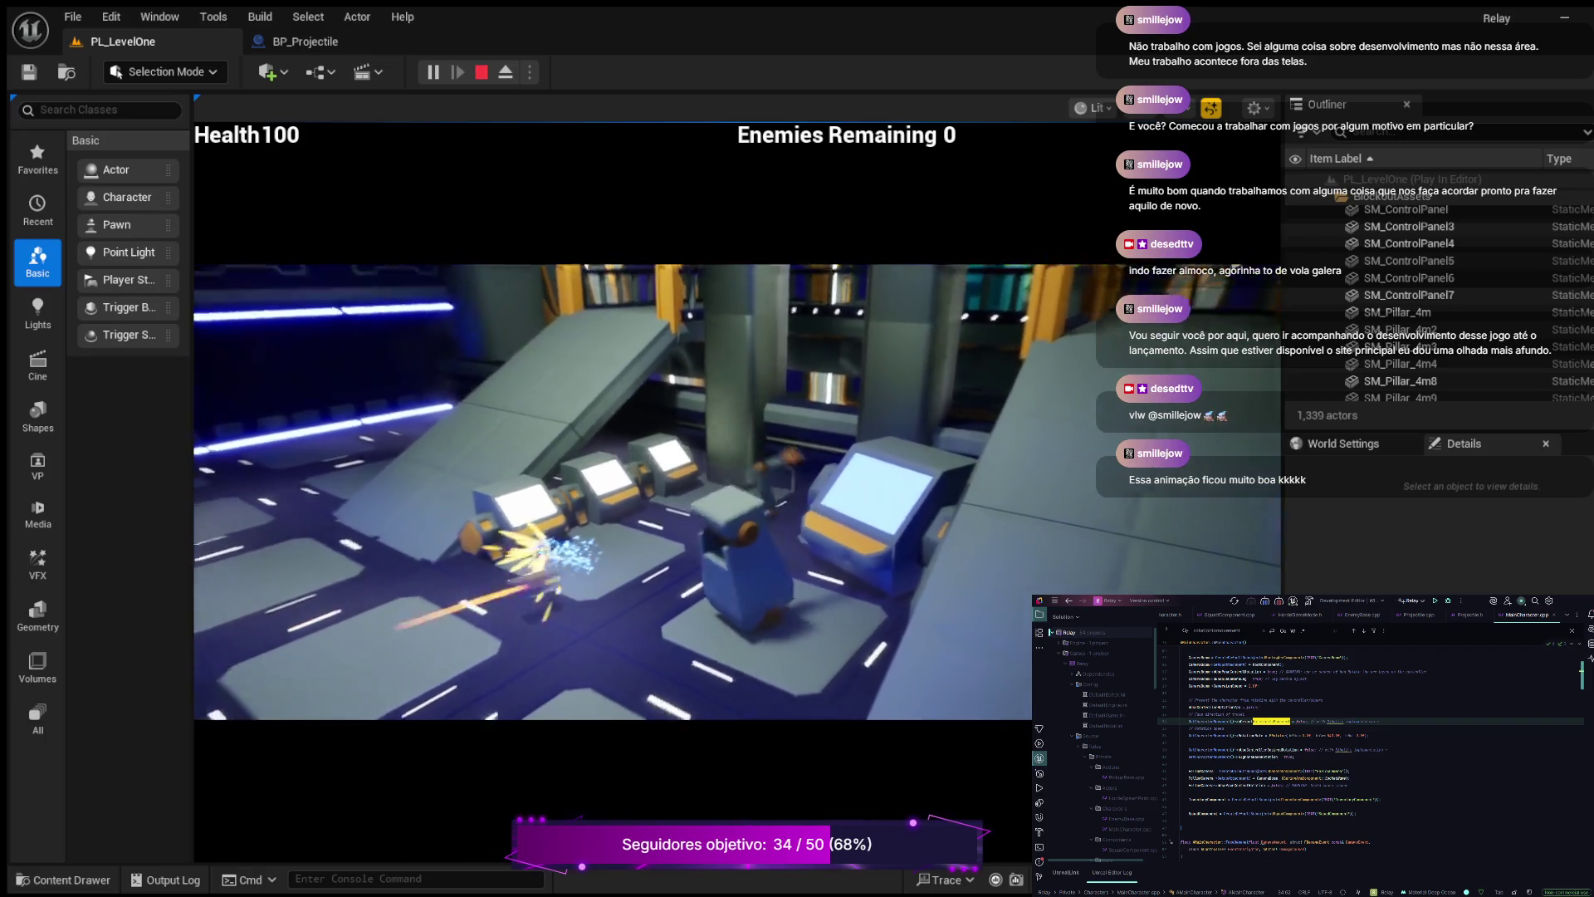
key(w)
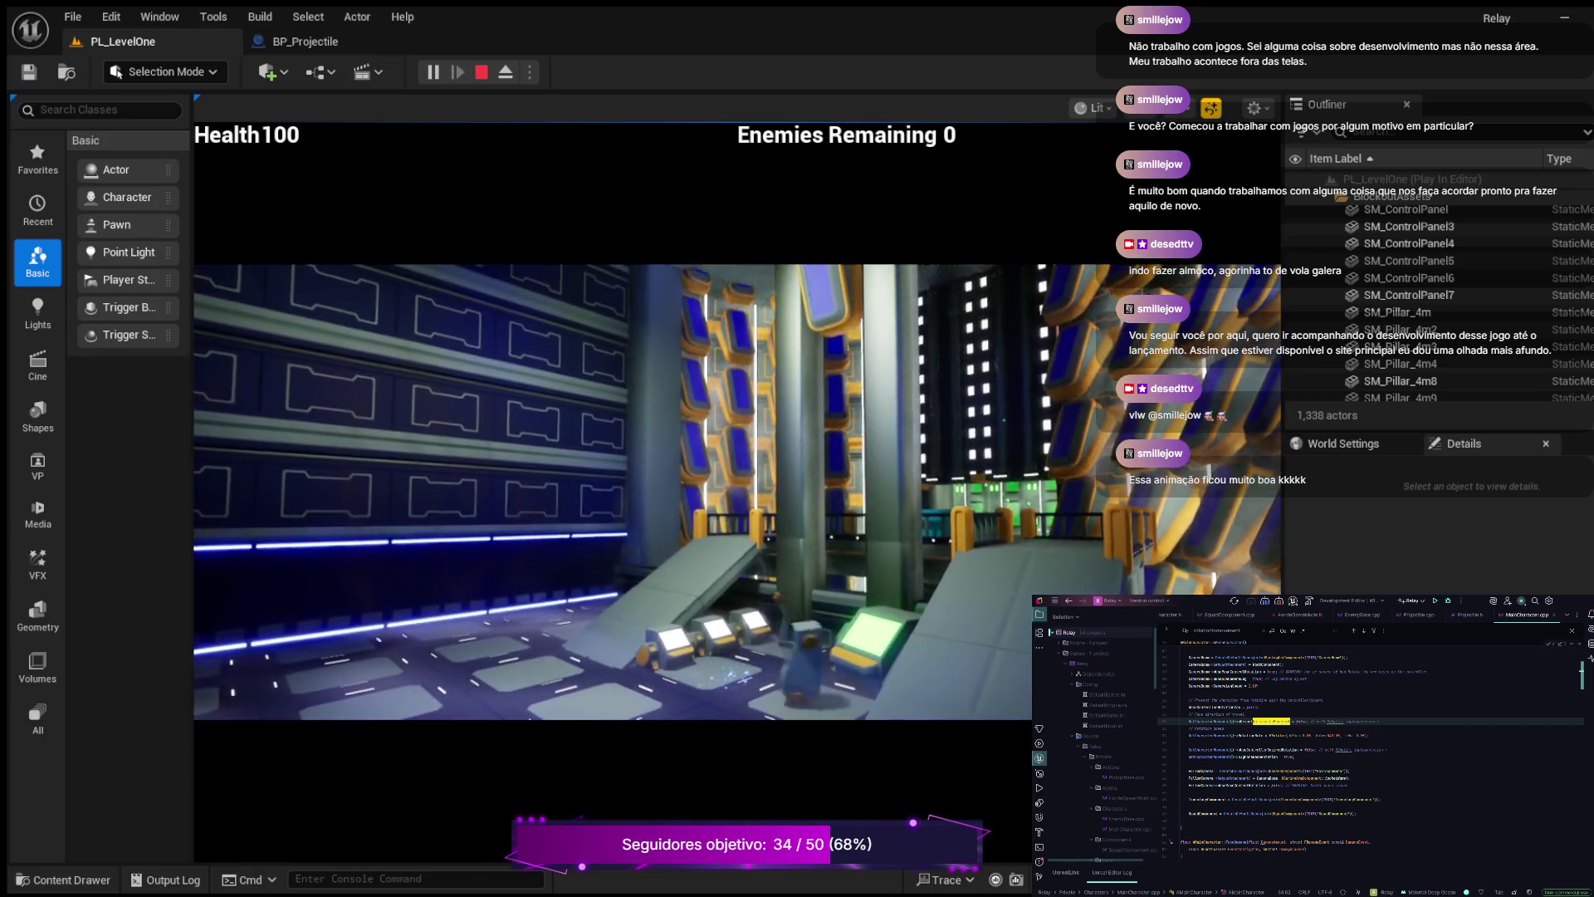
key(w)
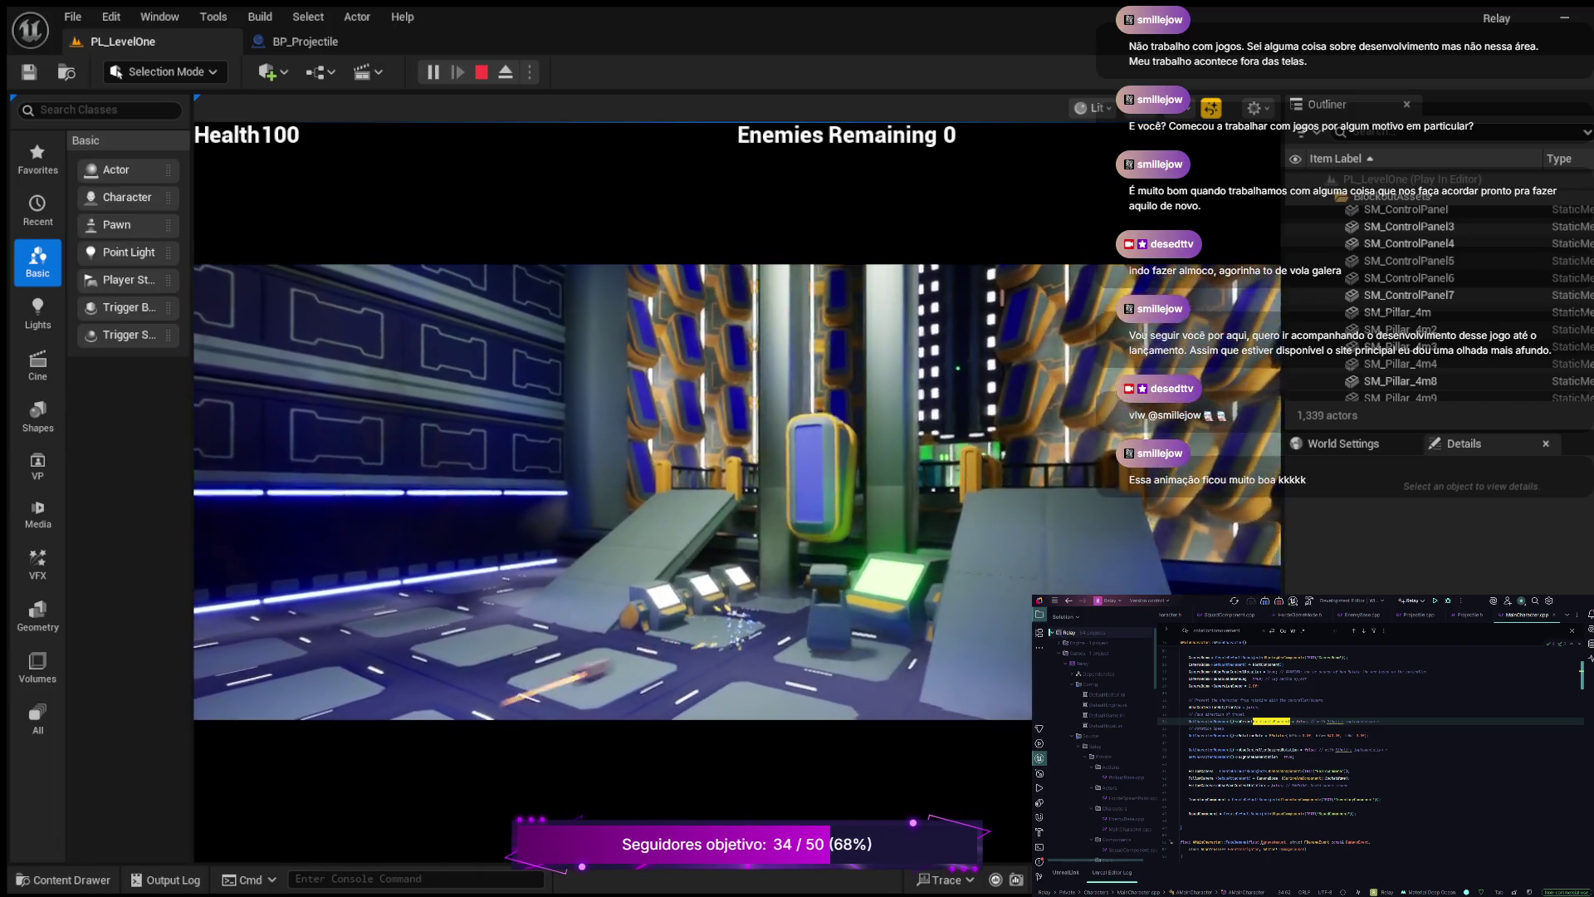
key(w)
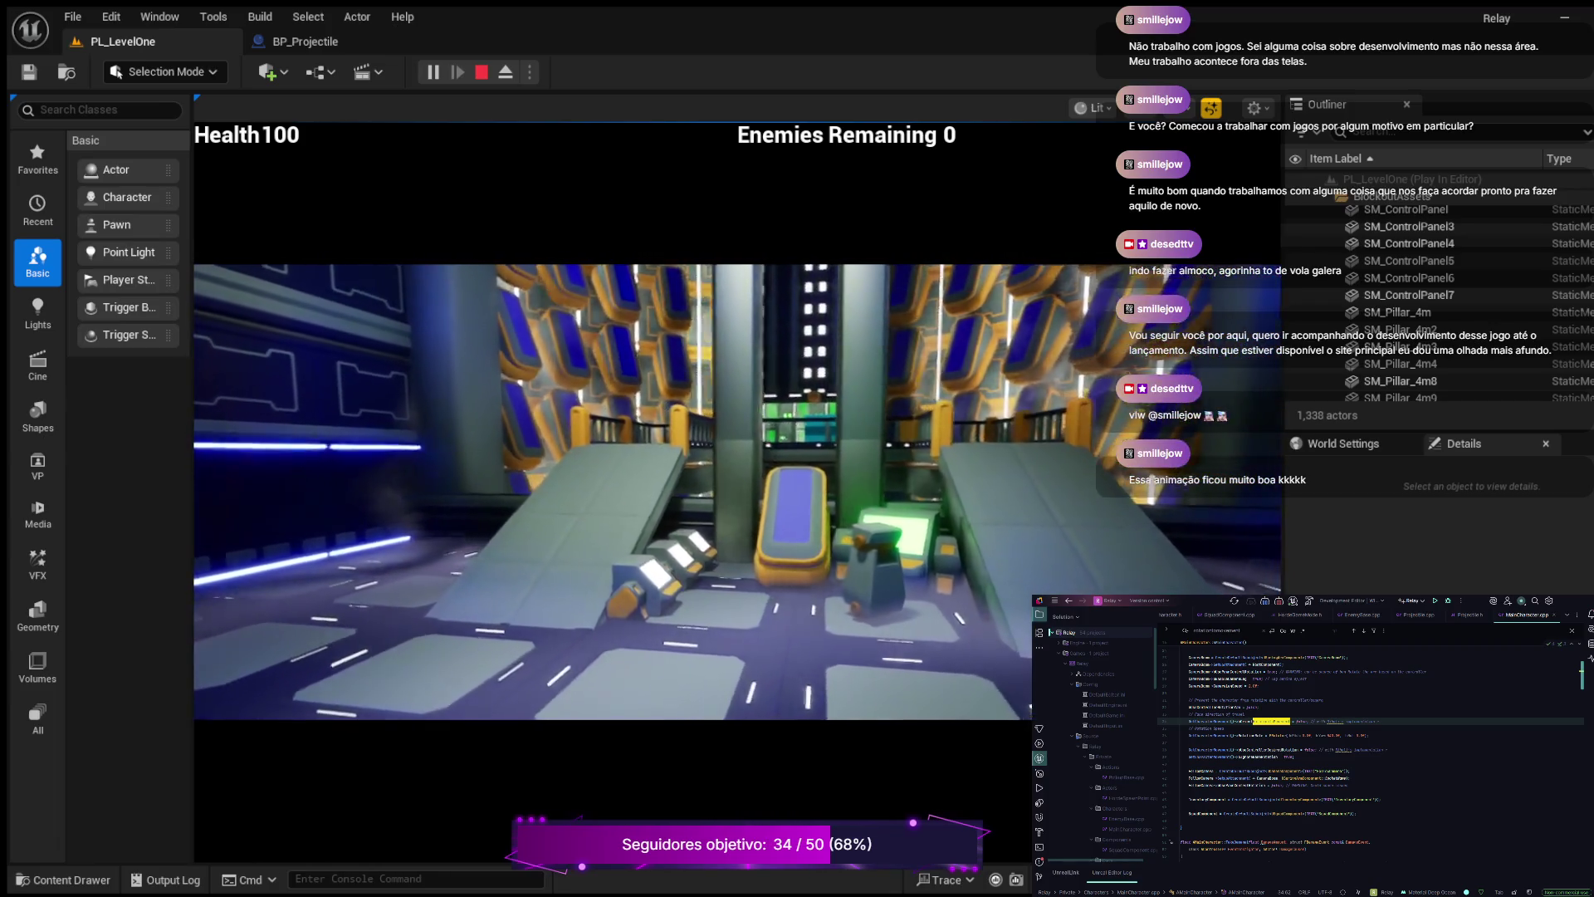
key(Escape)
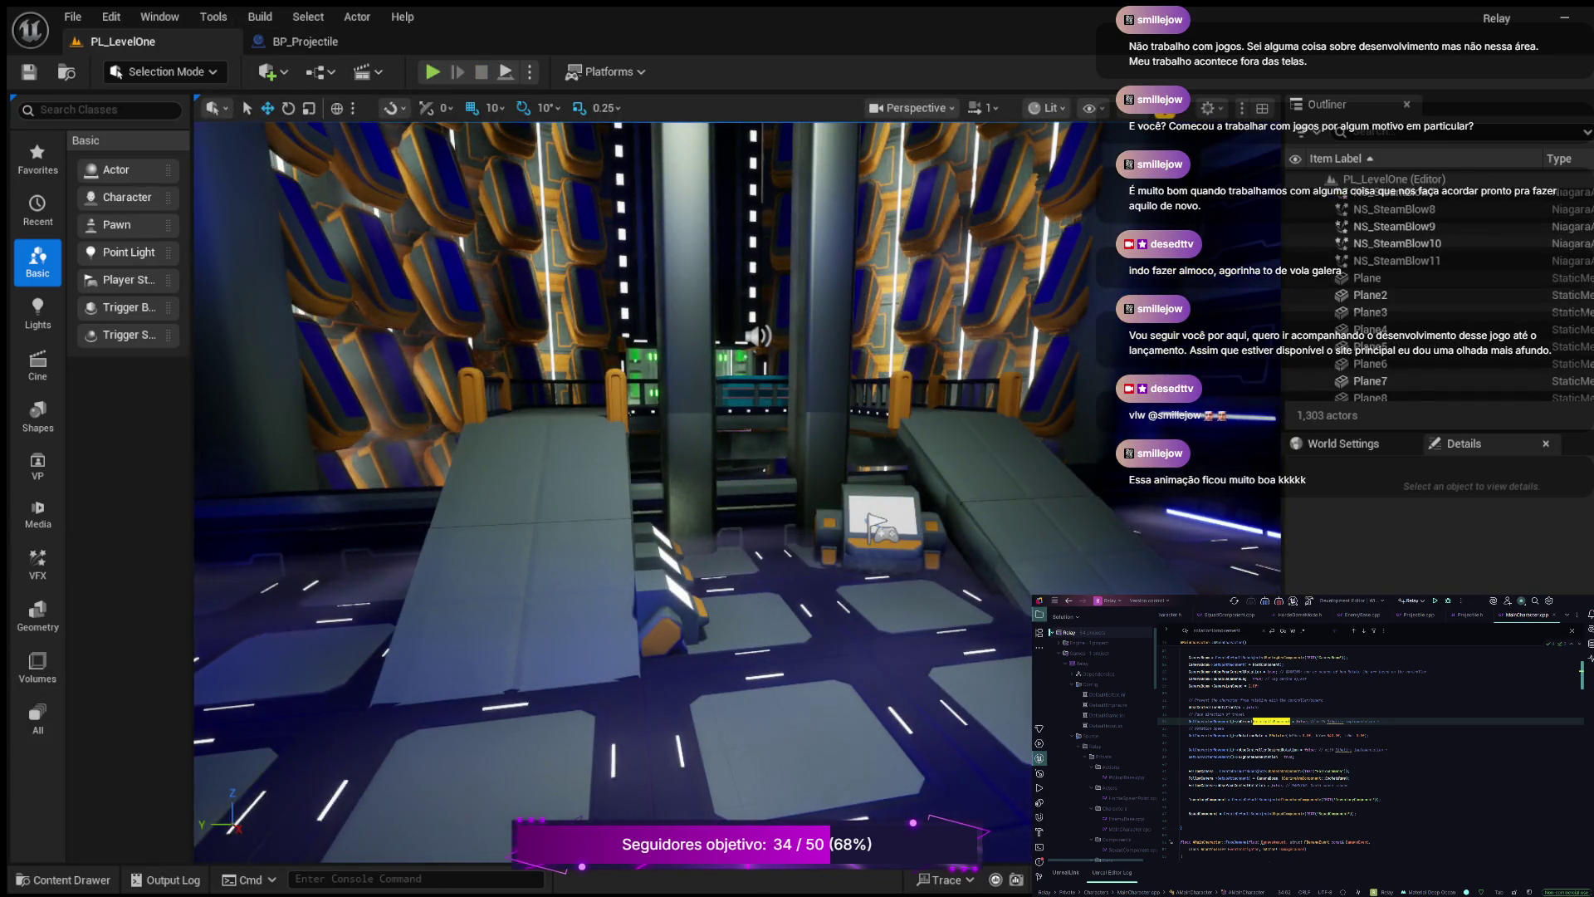
- Check the projectile Blueprint in the Content Drawer's Blueprints folder, then start Play In Editor
key(ctrl+space)
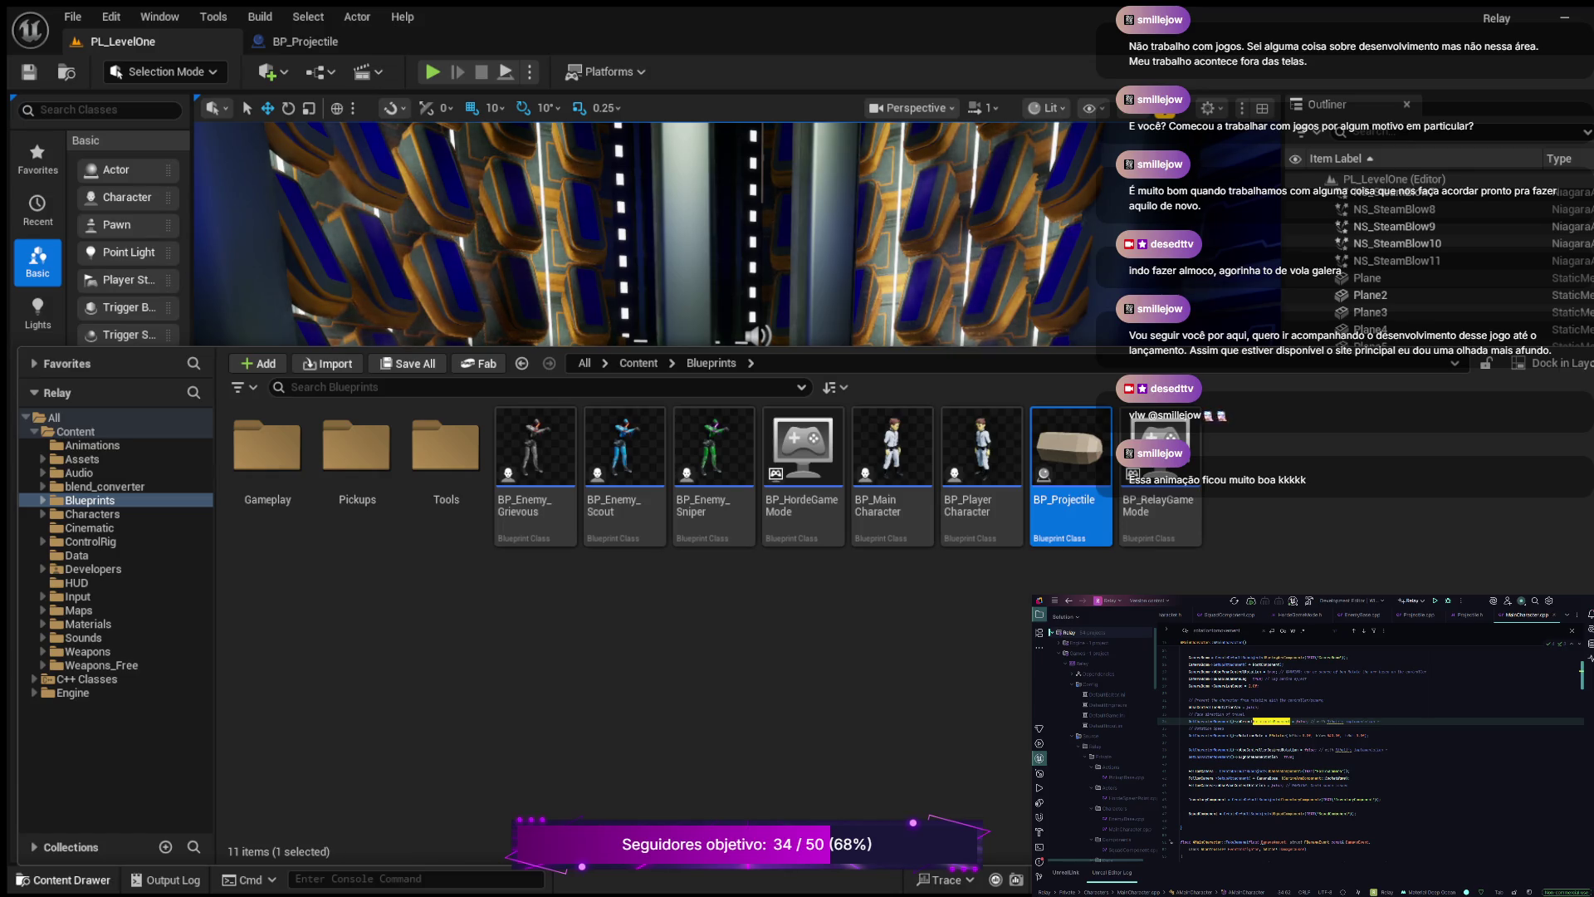
key(ctrl+space)
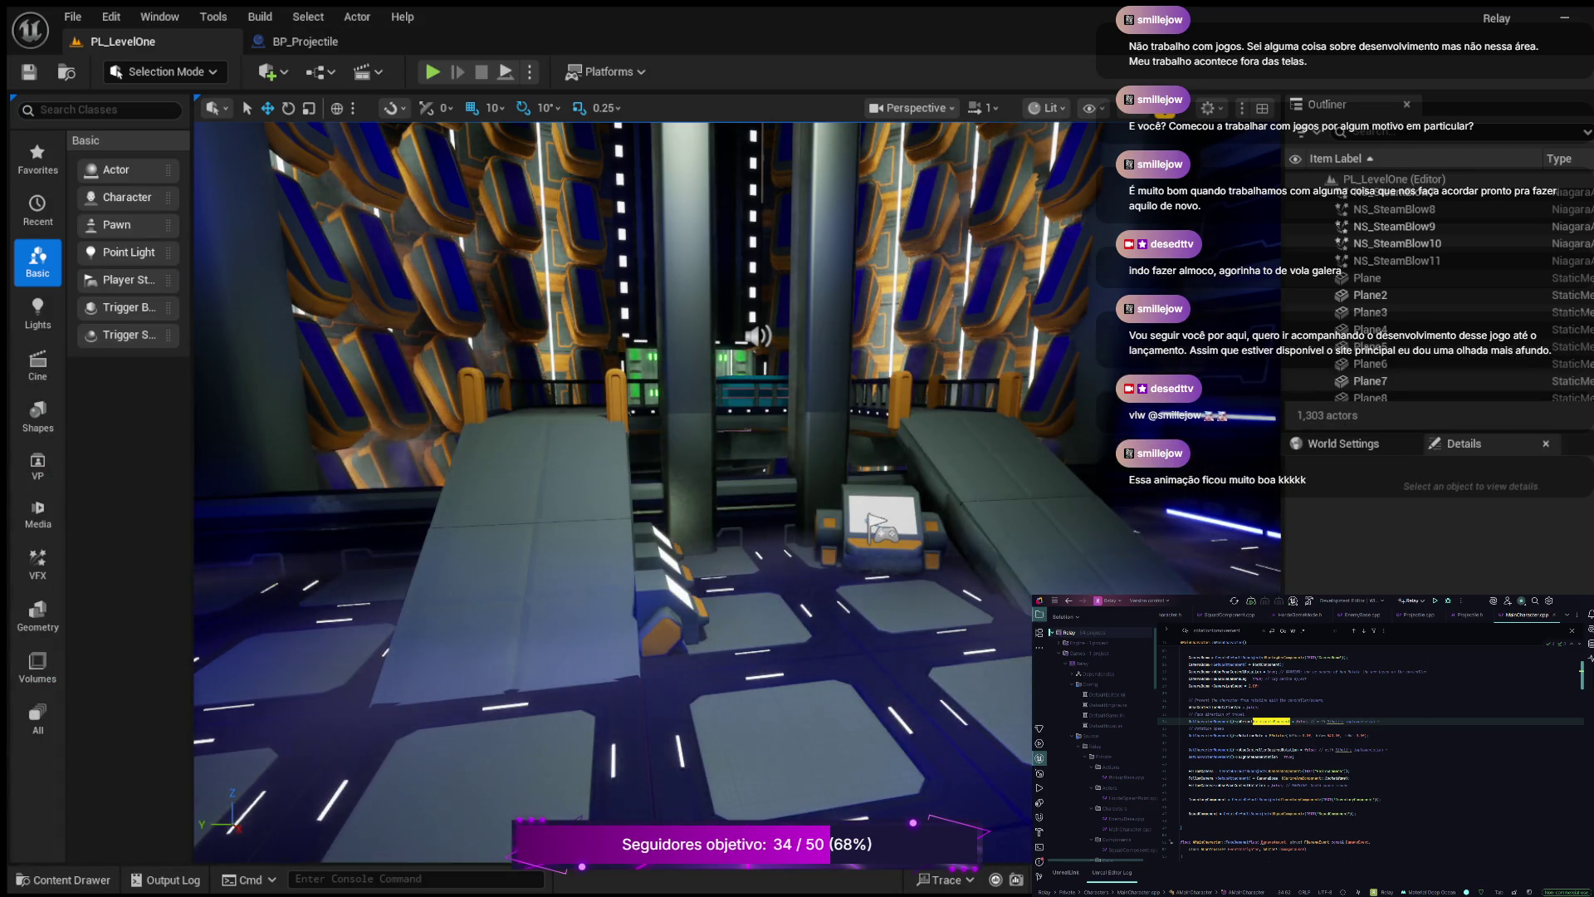
key(alt+p)
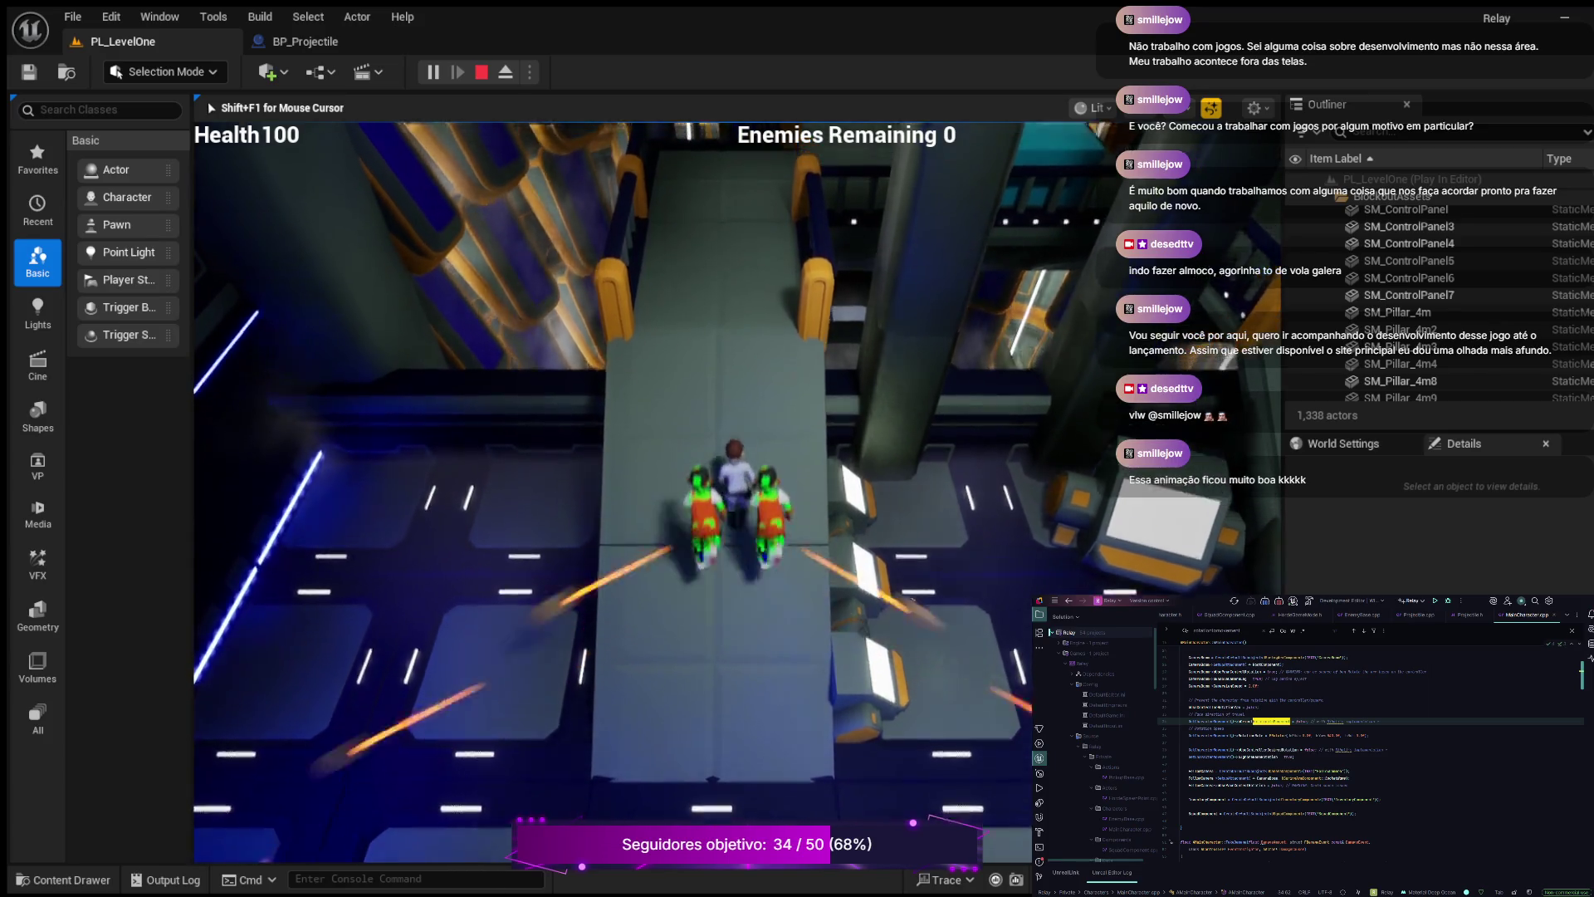
- Clear the first room's enemies, push into the blue-walled room until Game Over, then stop
key(w)
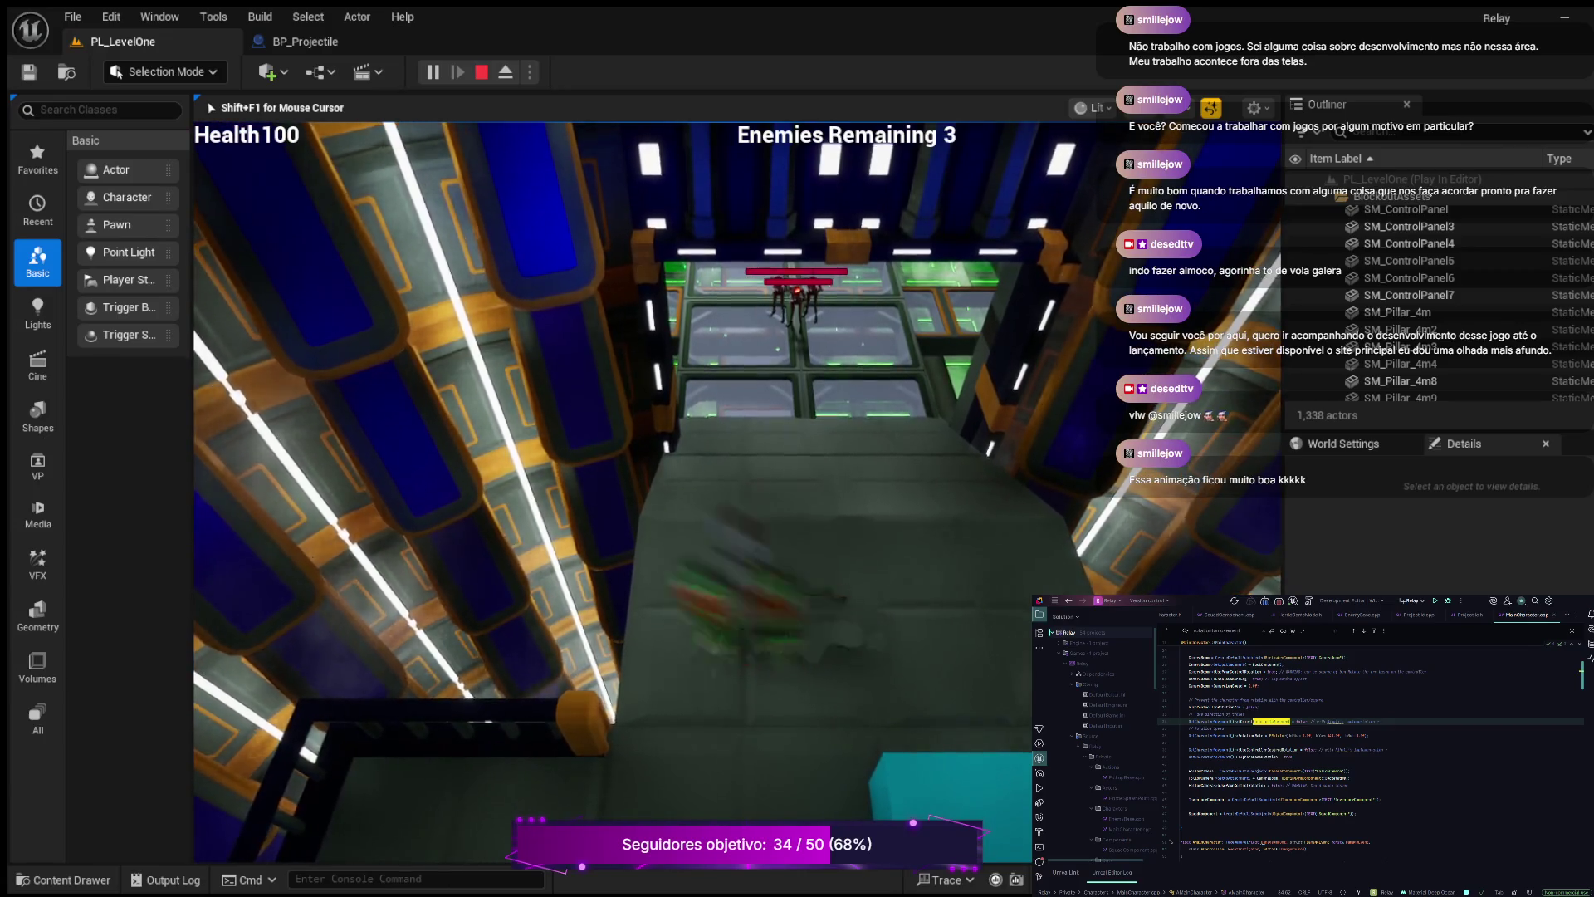
key(w)
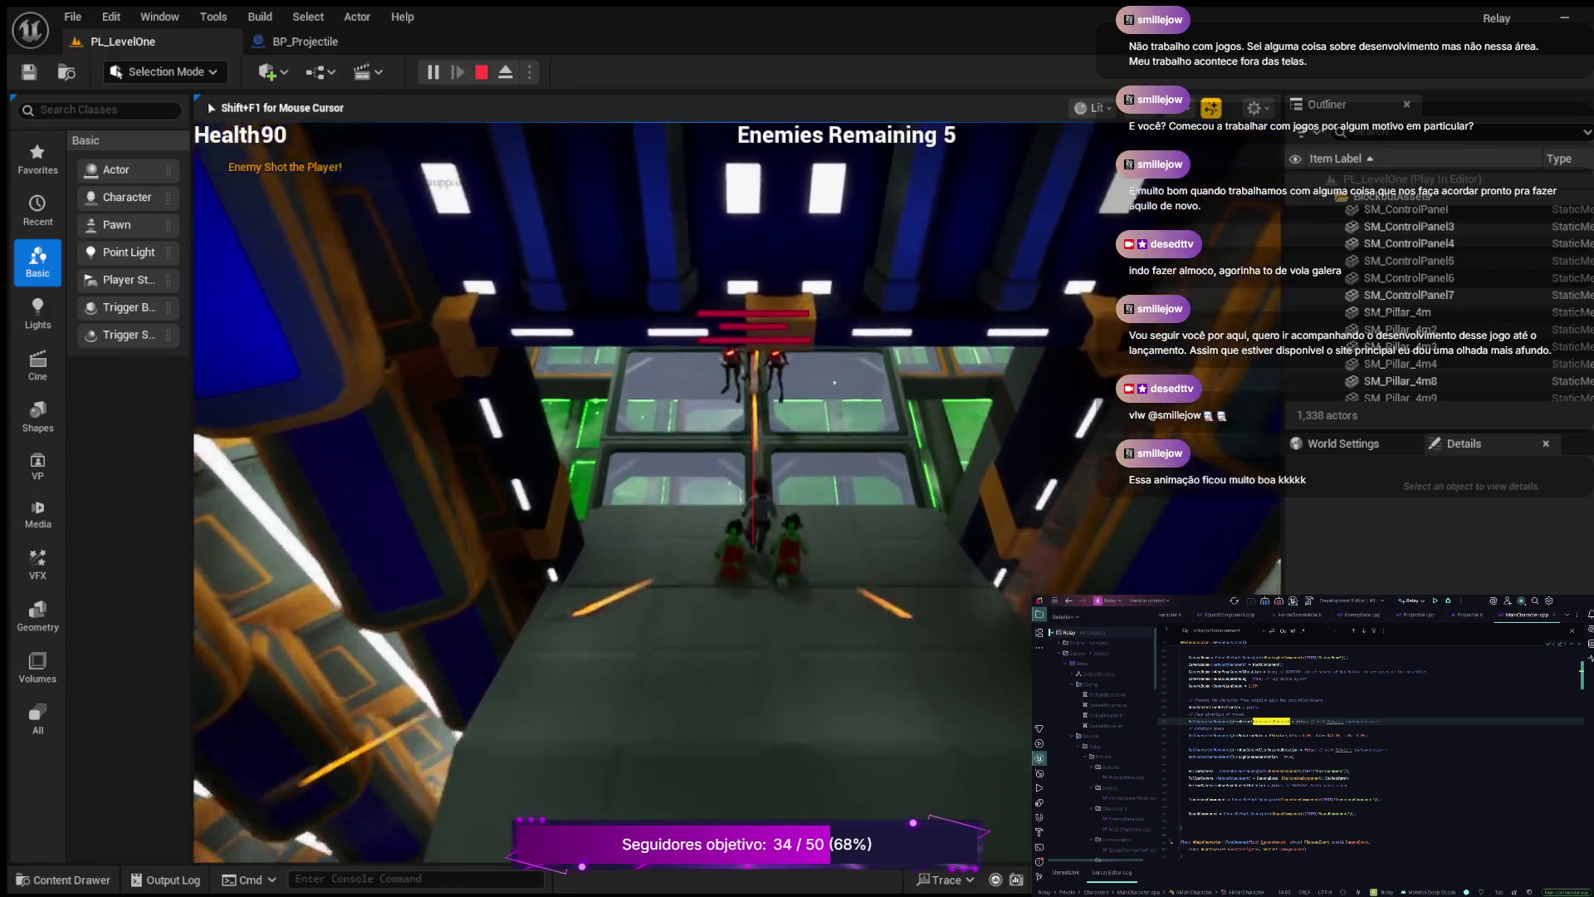
key(w)
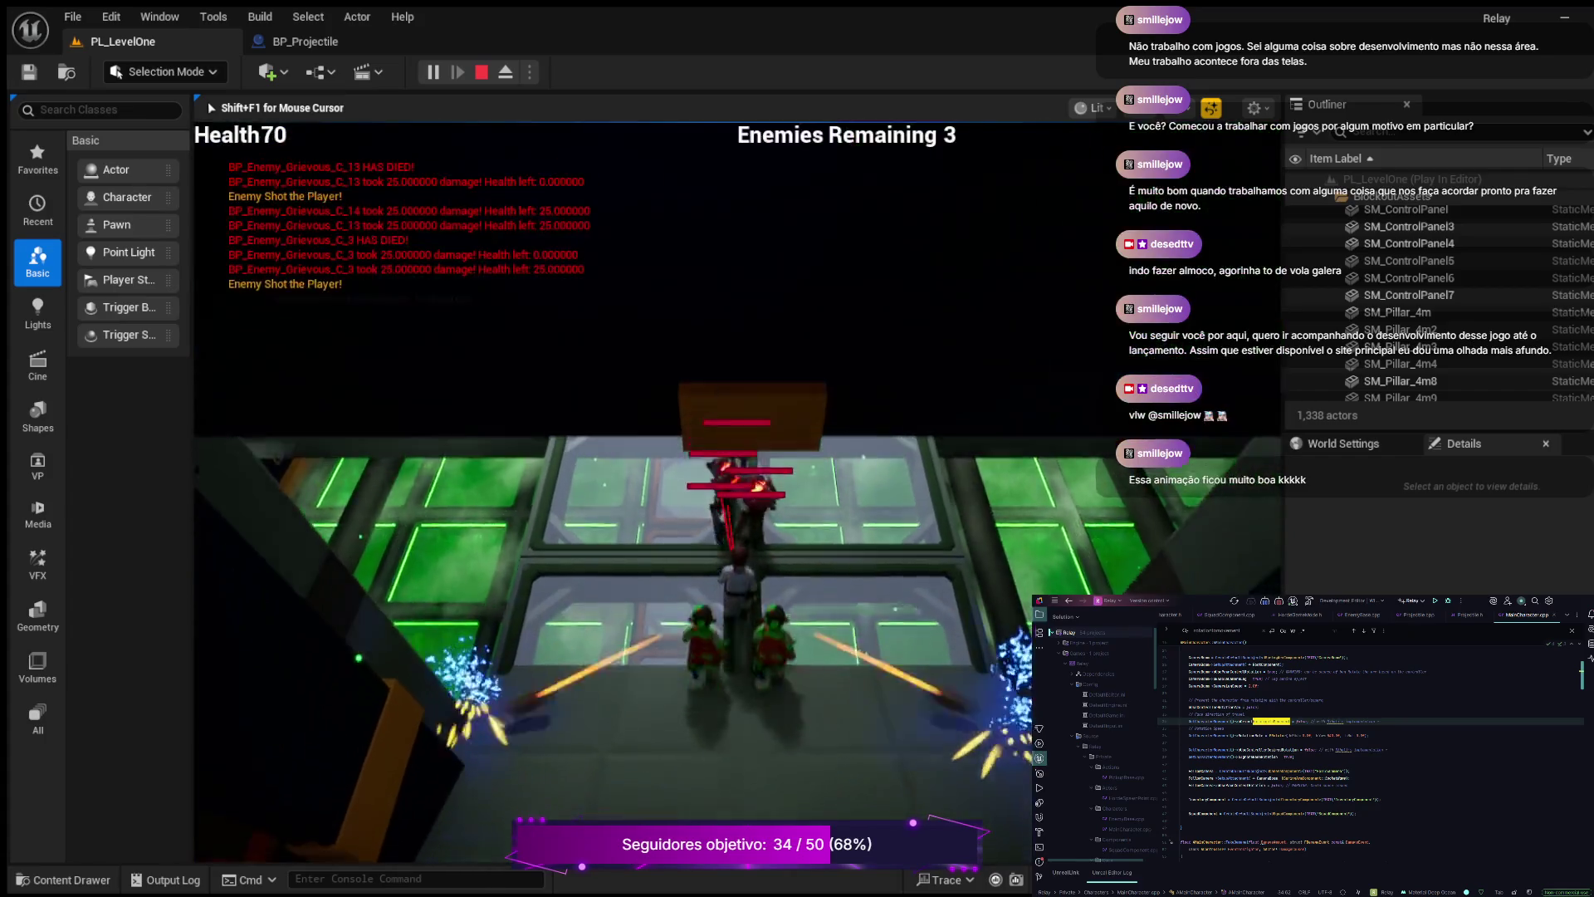
key(w)
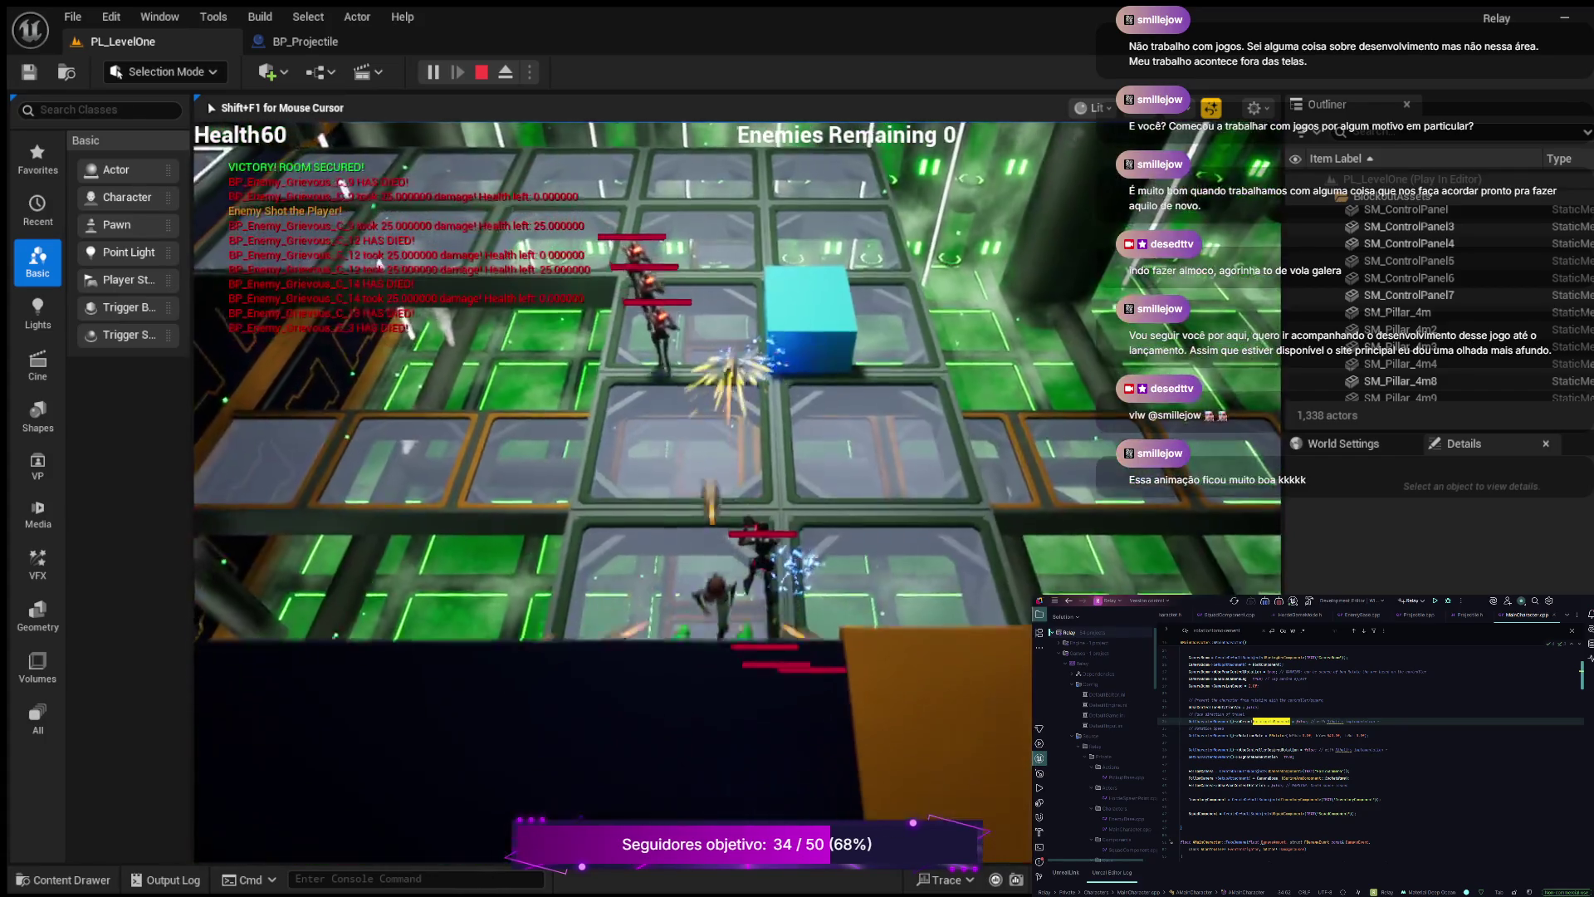
key(w)
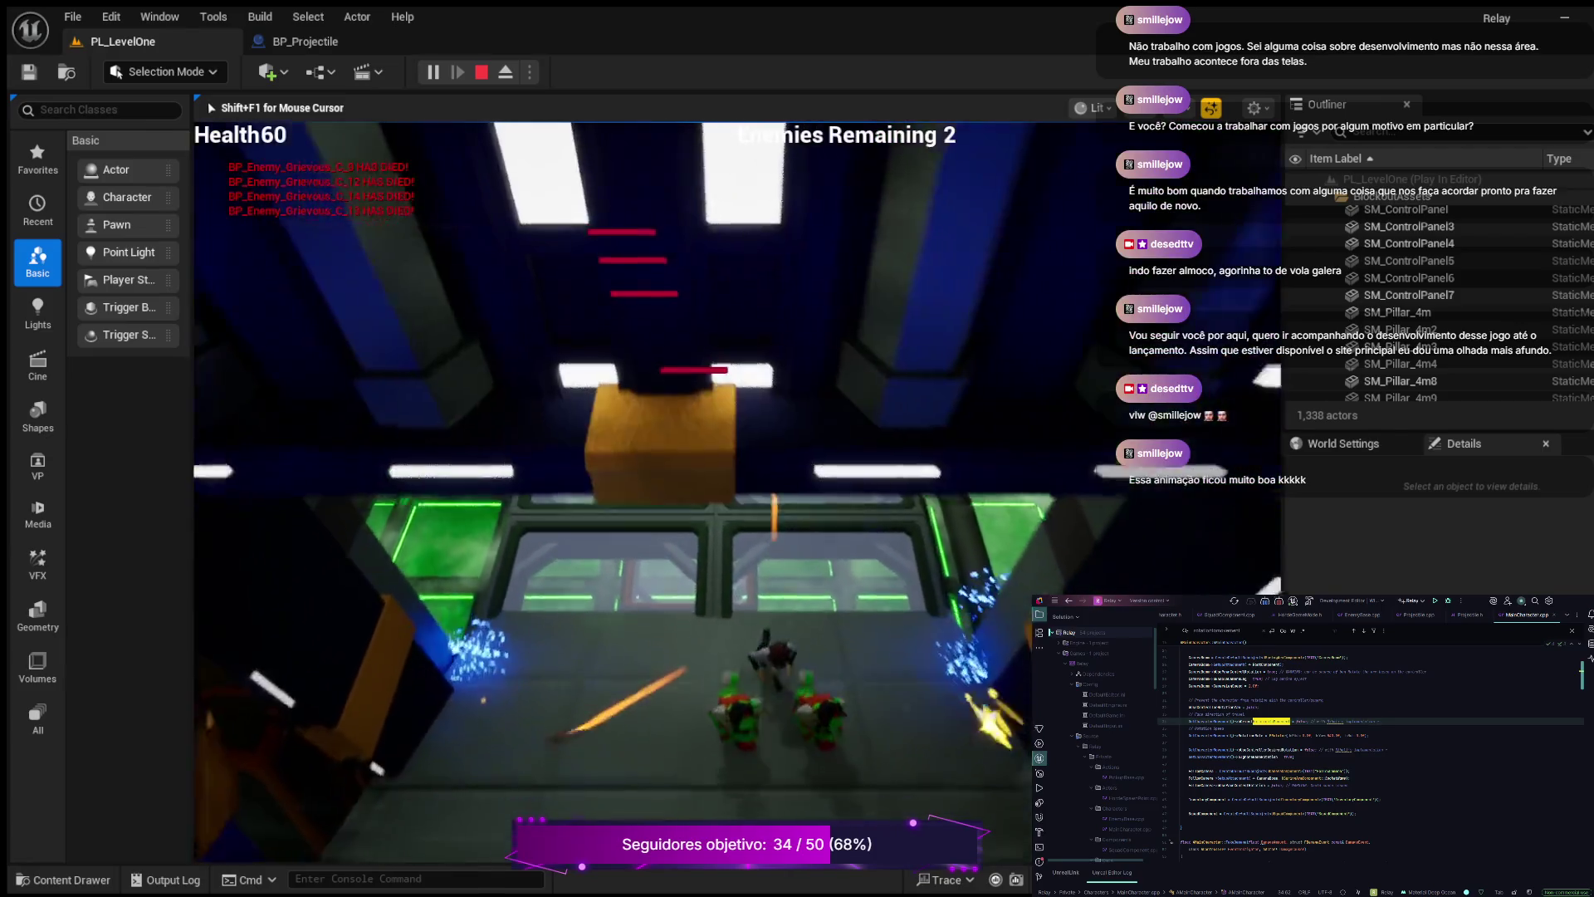
key(w)
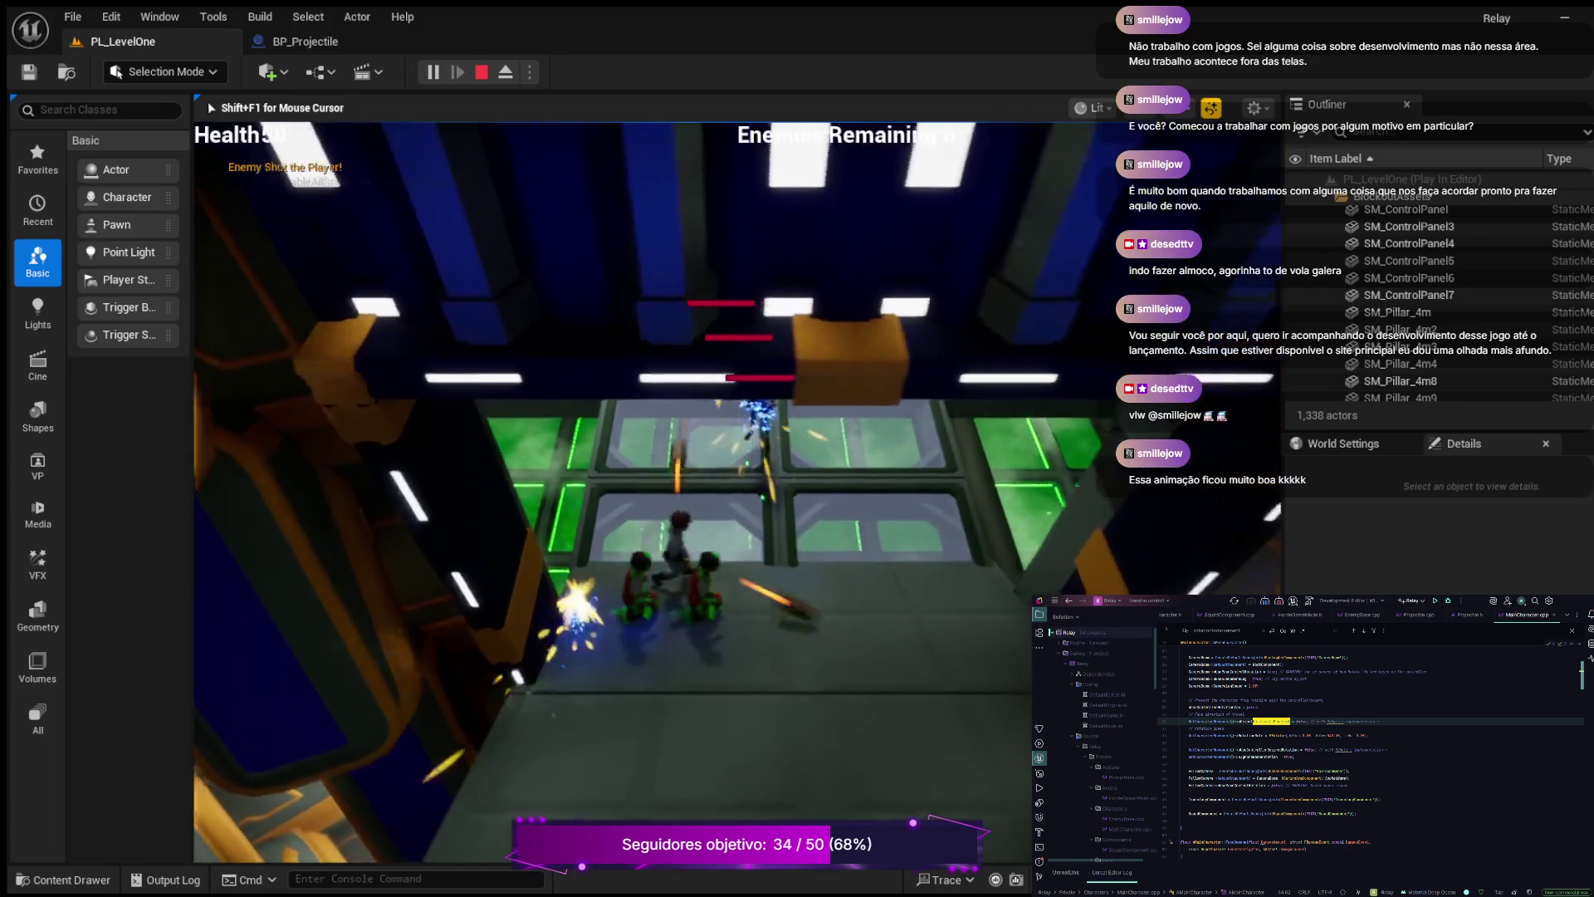
key(w)
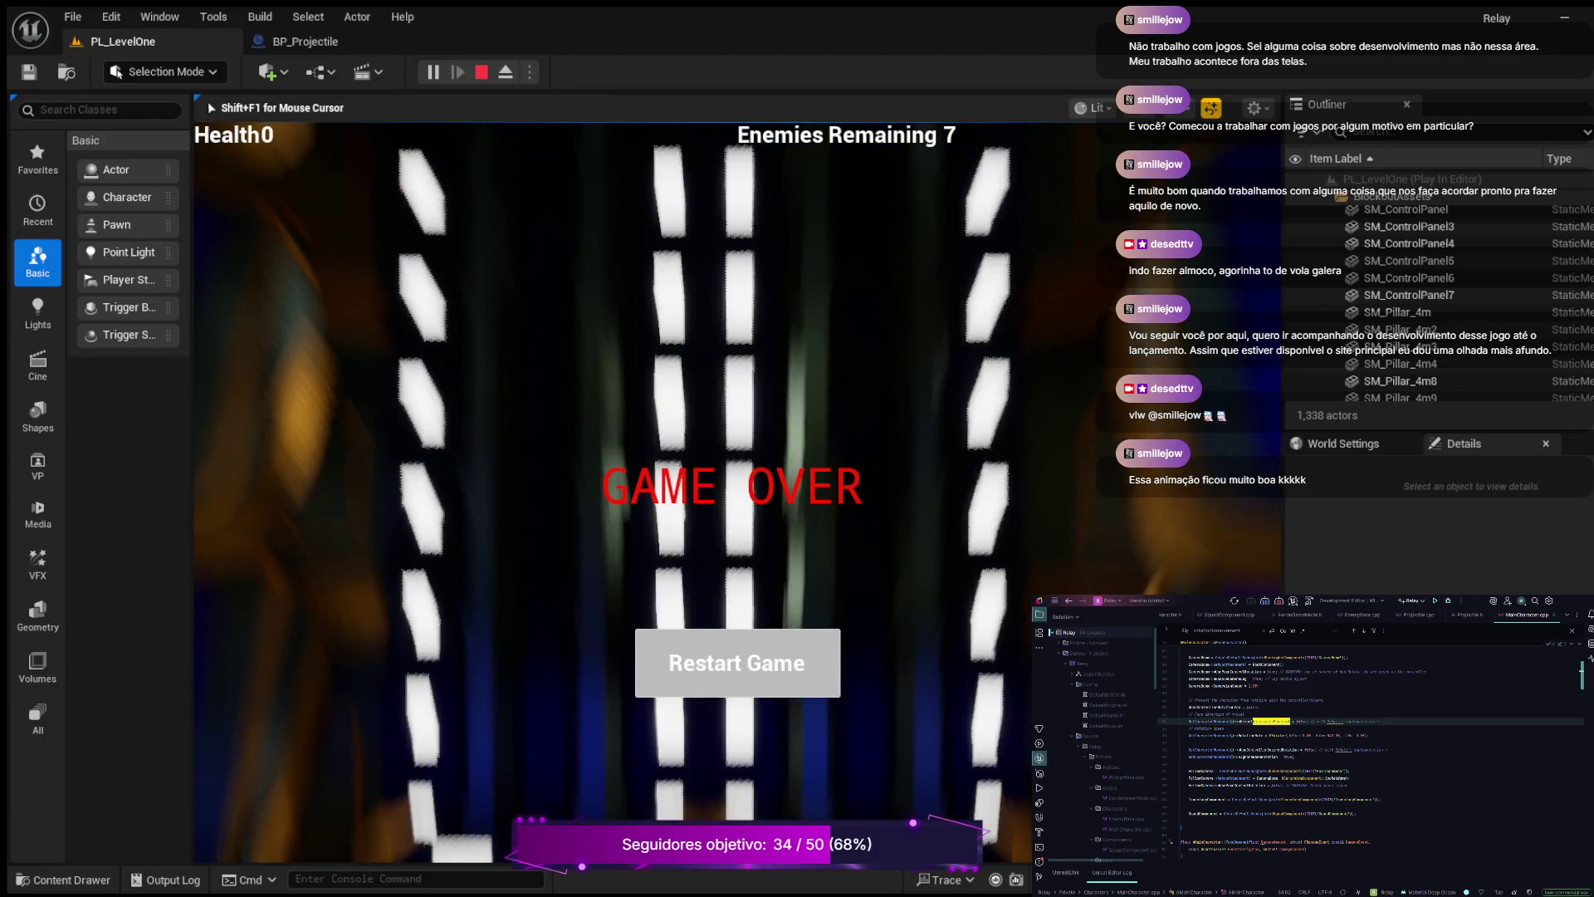
key(Escape)
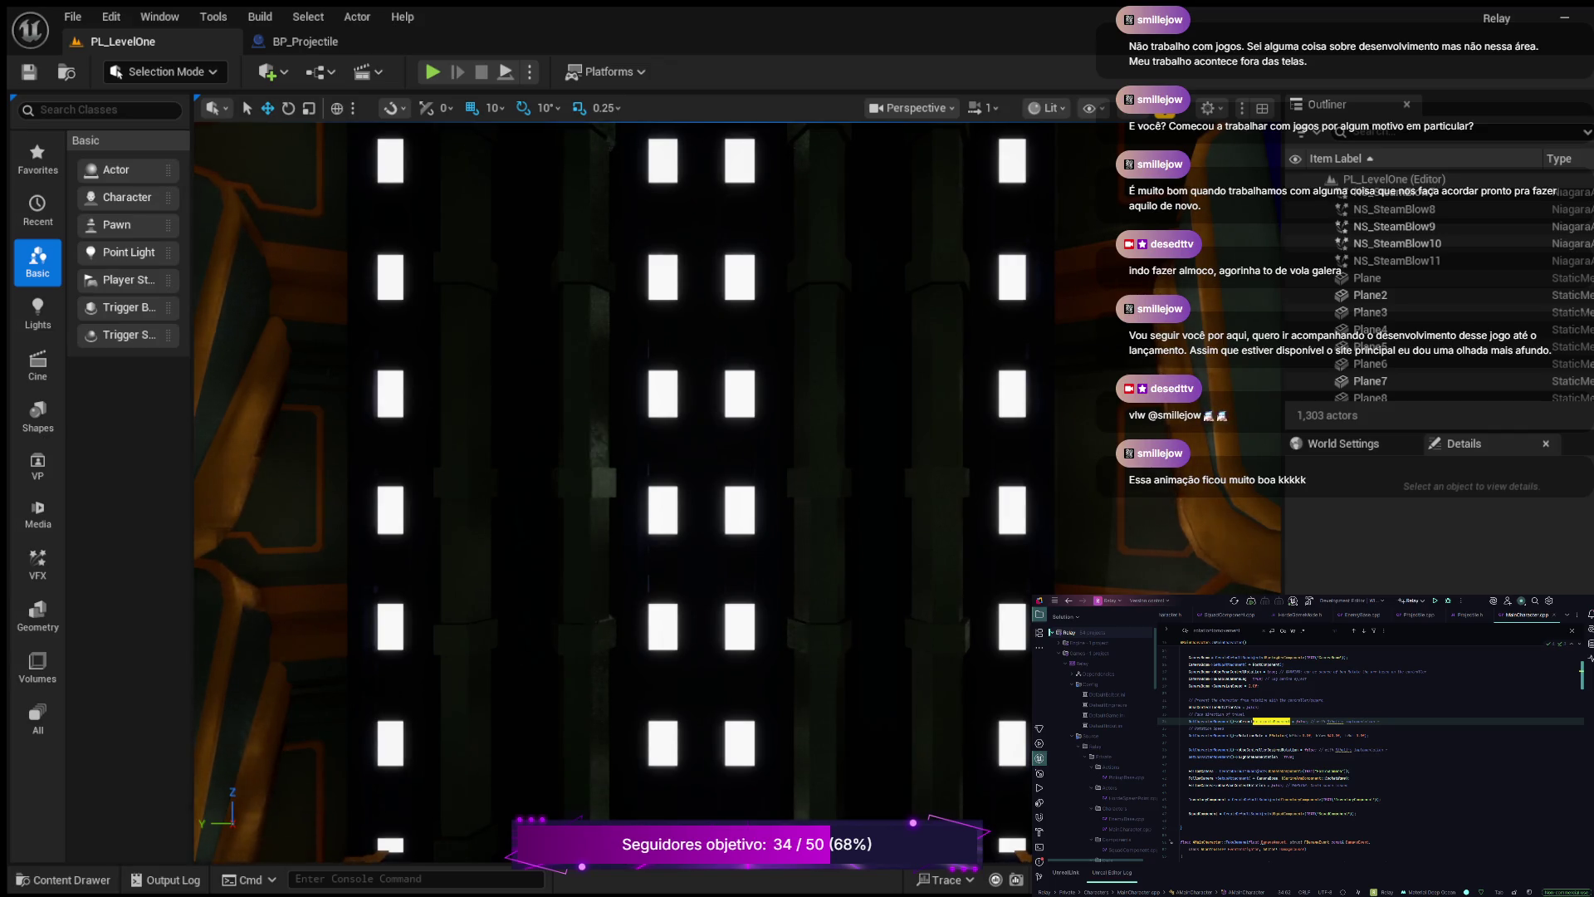
- Start a new Play In Editor session of PL_LevelOne with Alt+P
key(alt+p)
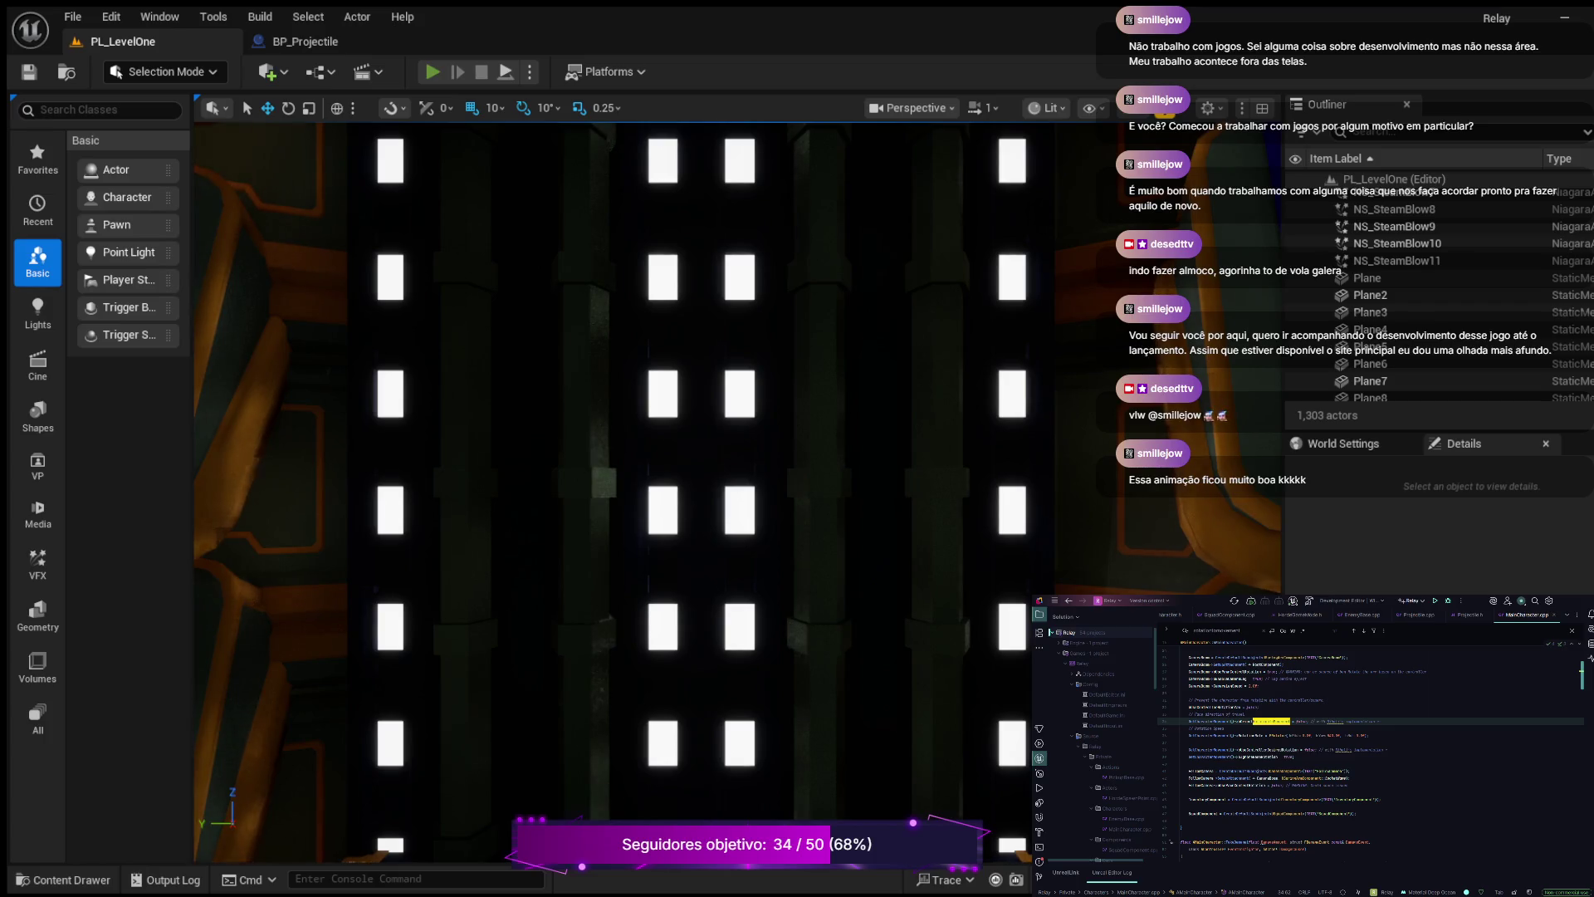